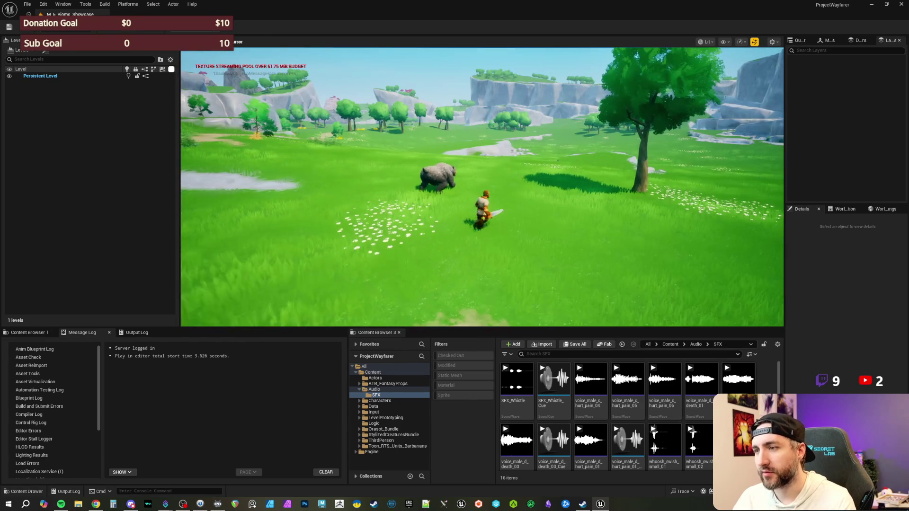
In the running Play in Editor session, run the character toward the bear.
key("a")
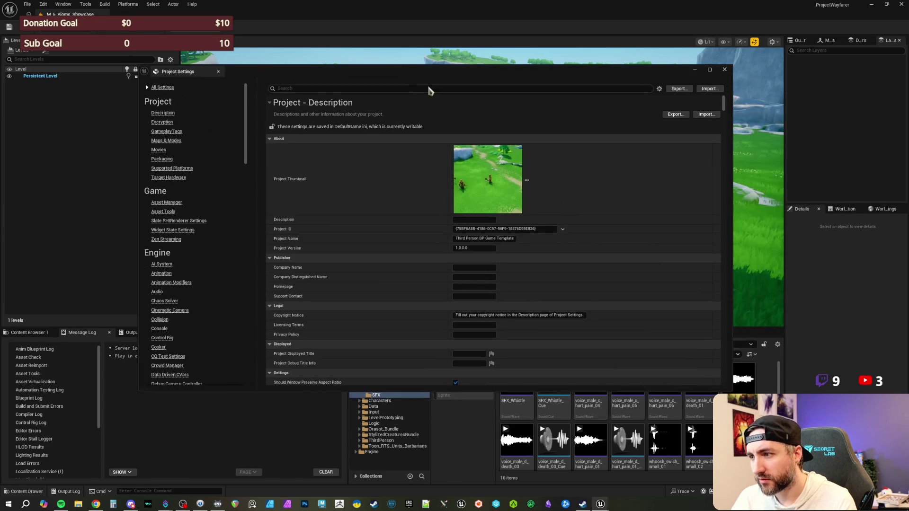
Search Project Settings for 'texture pool', then 'transient', and close it to resume the game.
left_click(345, 88)
type("texture pool")
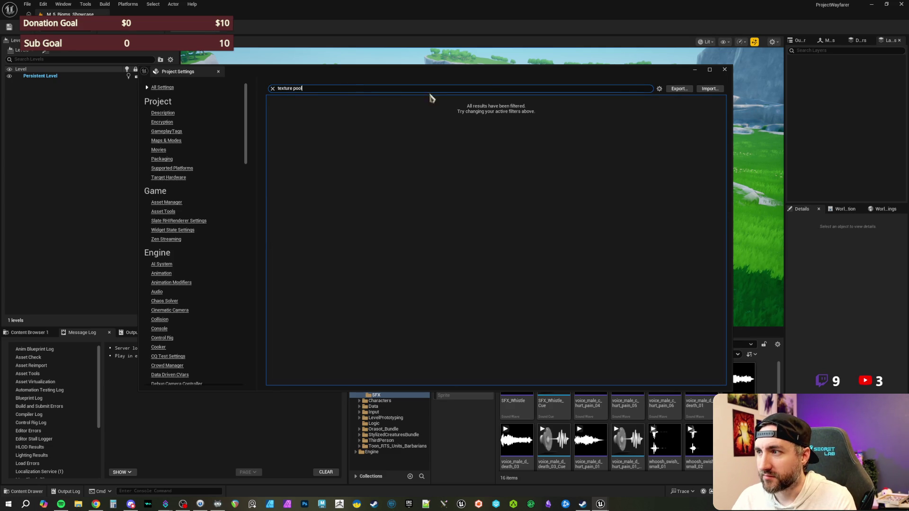
key("ctrl+a")
type("transie")
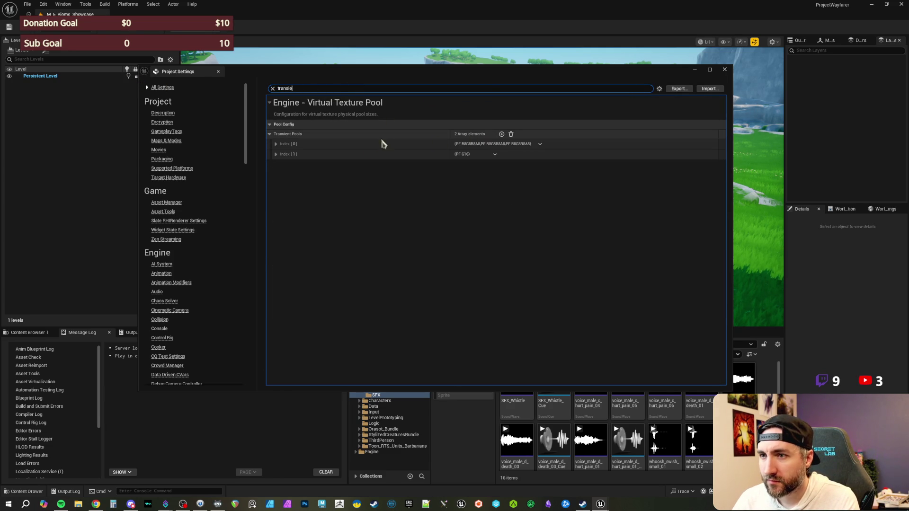
left_click(724, 69)
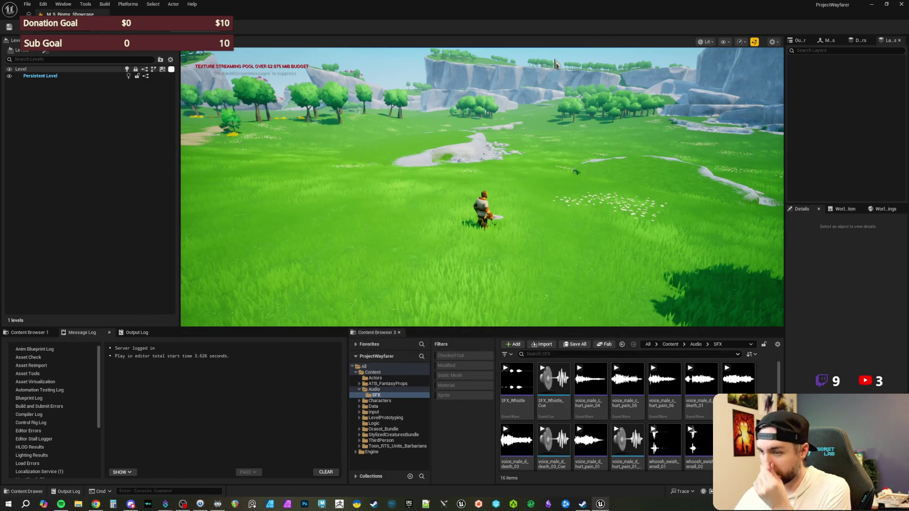
left_click(582, 205)
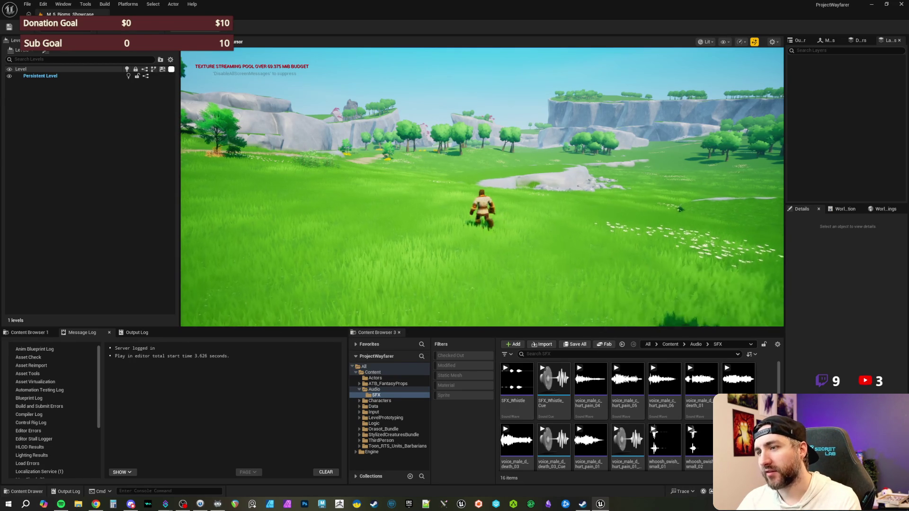
Run the character across the meadow toward the distant NPC group.
key("w")
key("w")
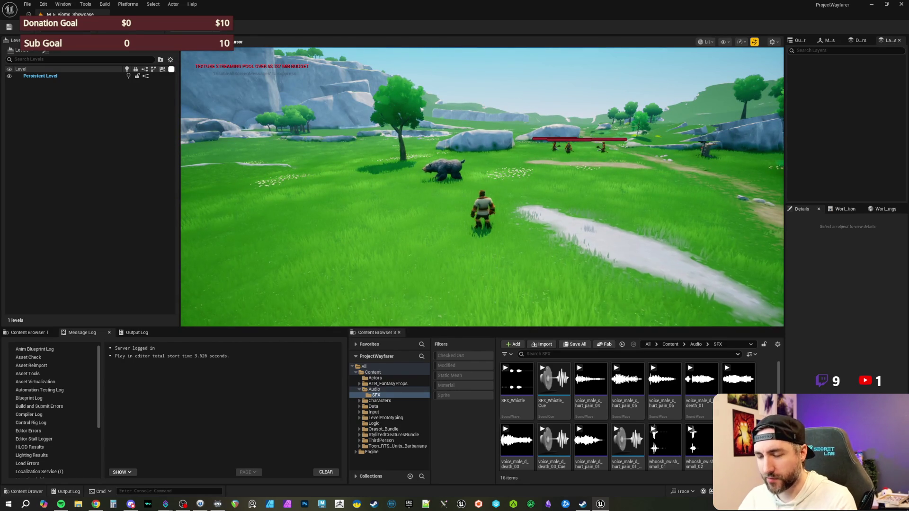
key("a")
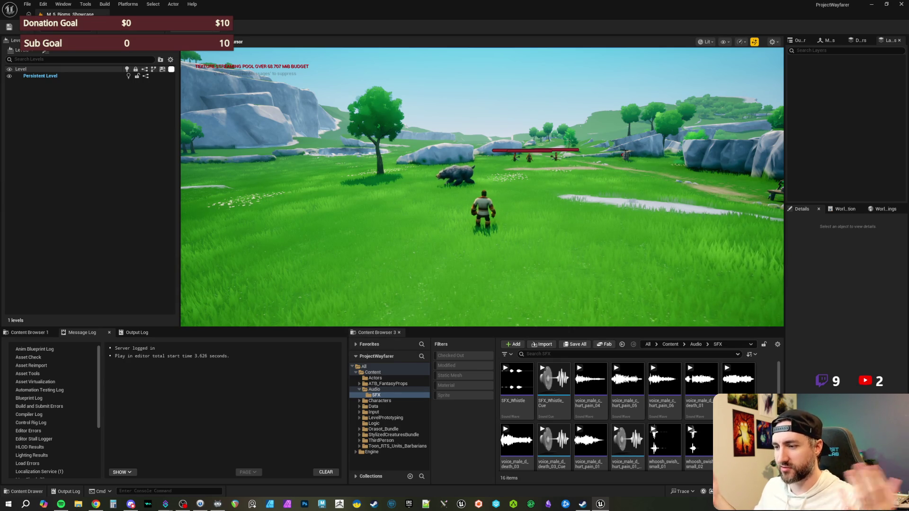
Run the character along the dirt path past the wagon and bear, then stop play with Esc.
key("w")
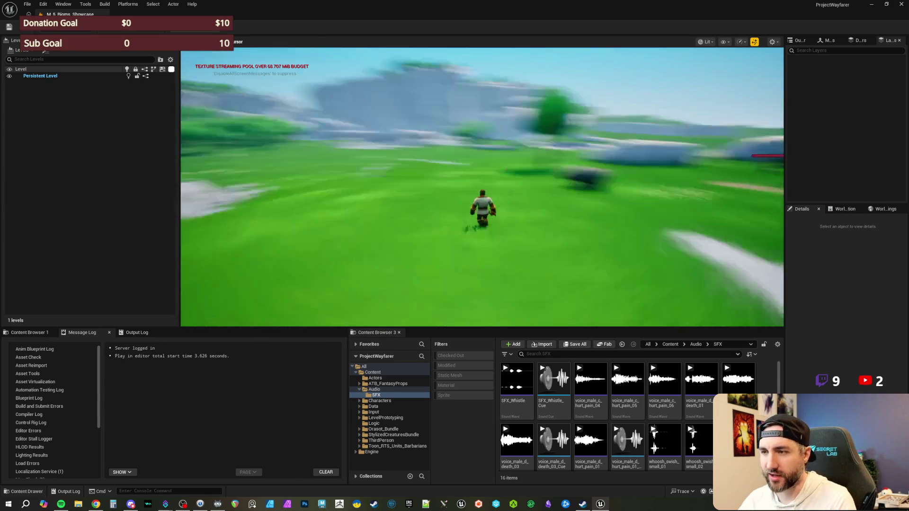
key("w")
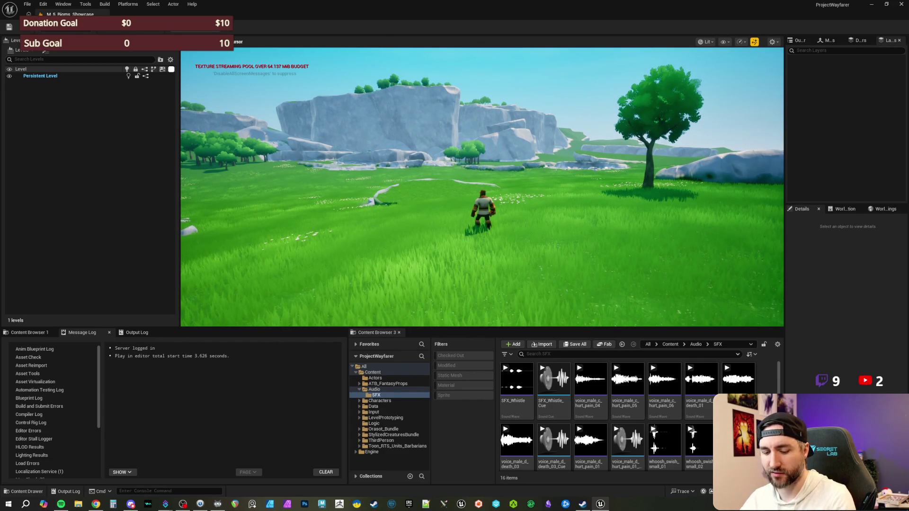
key("w")
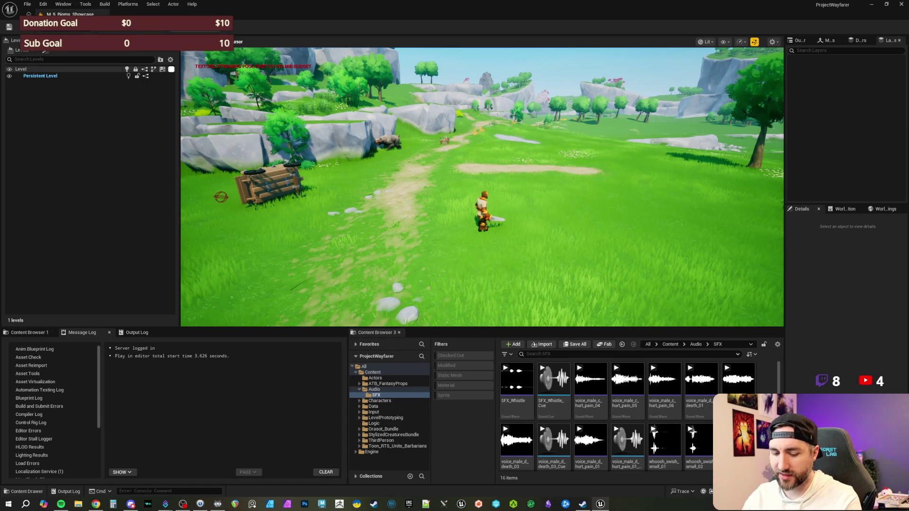
mouse_move(482, 187)
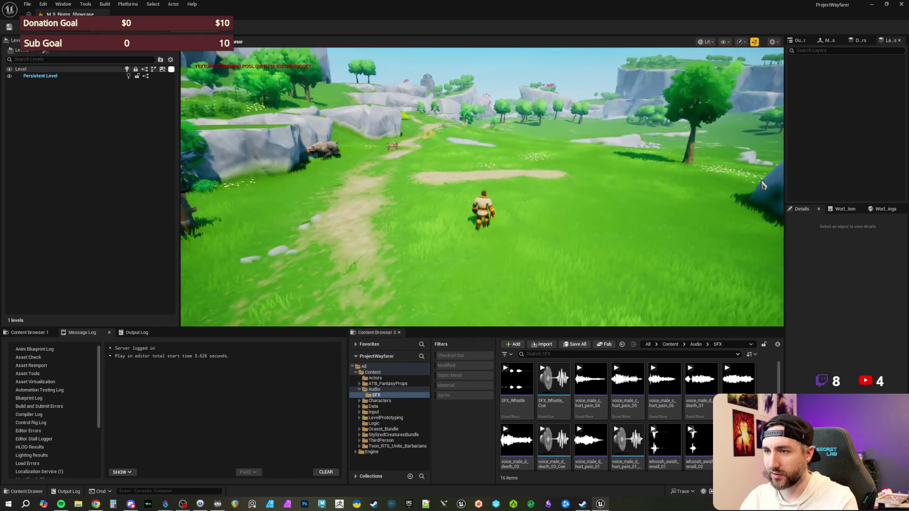
key("Escape")
Return to the level editor and scroll through the 13 items in the Content folder.
left_click(671, 345)
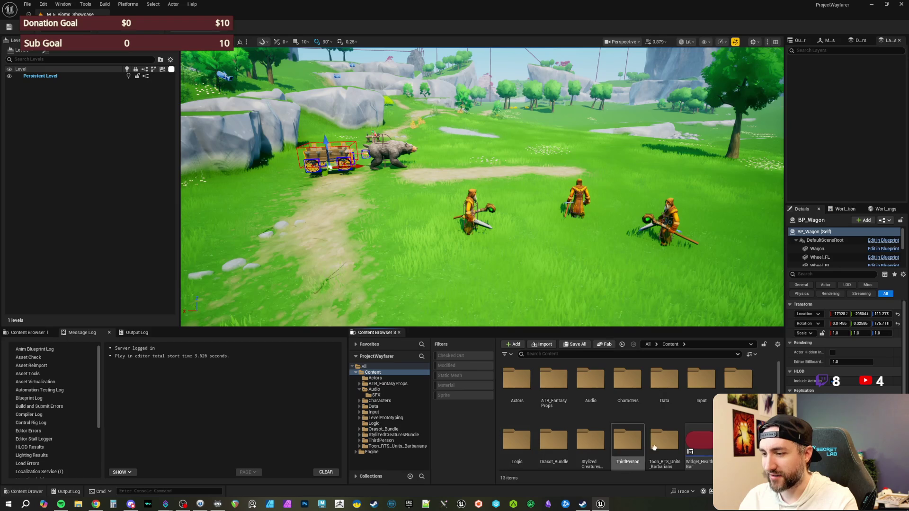
scroll(663, 441, "down", 1)
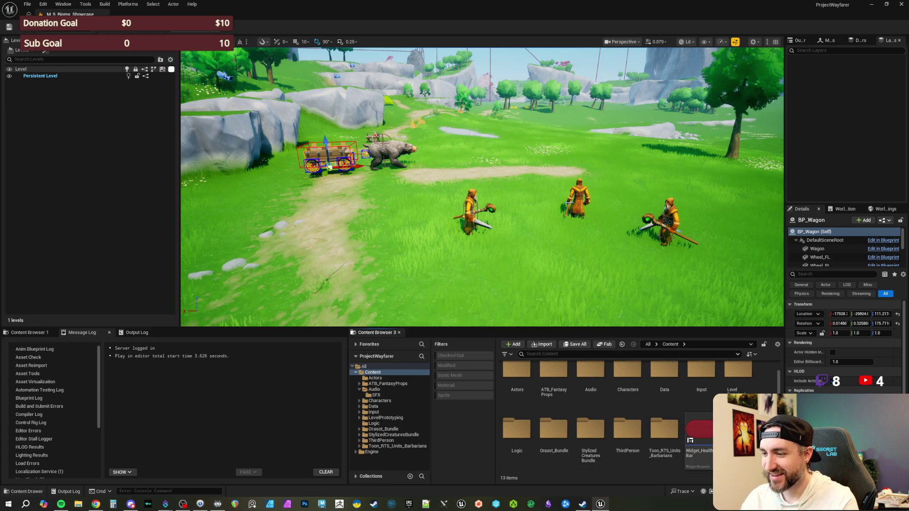
scroll(710, 410, "up", 1)
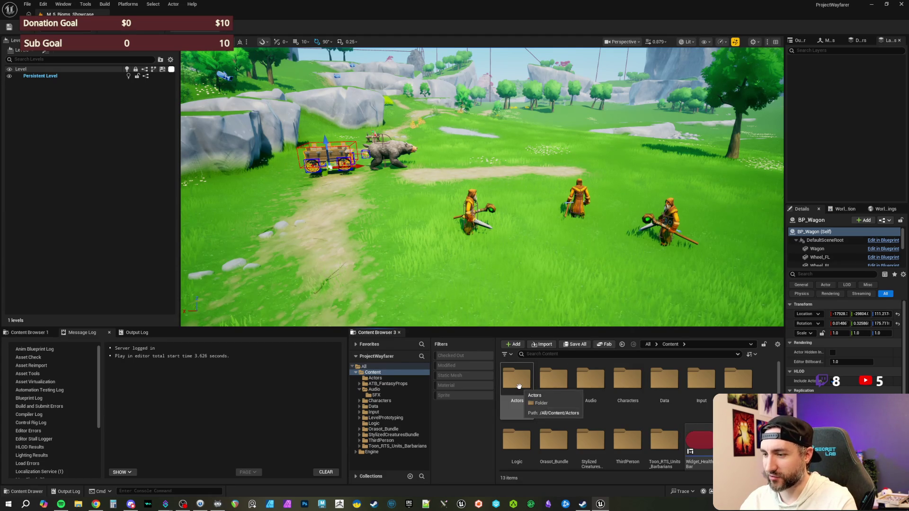
In the Actors folder, delete both Widget3DPass materials, including Widget3DPassThrough_Cam.
double_click(518, 384)
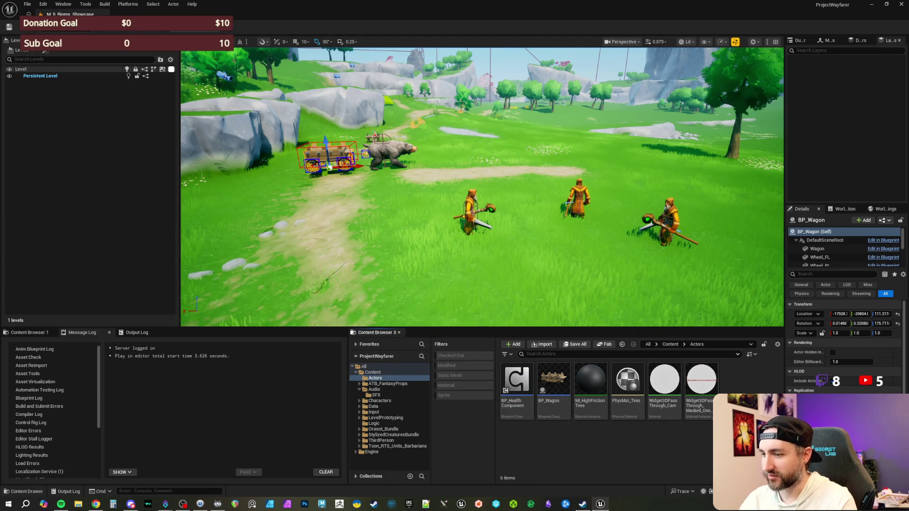
left_click(694, 405)
left_click(663, 391, "ctrl")
key("Delete")
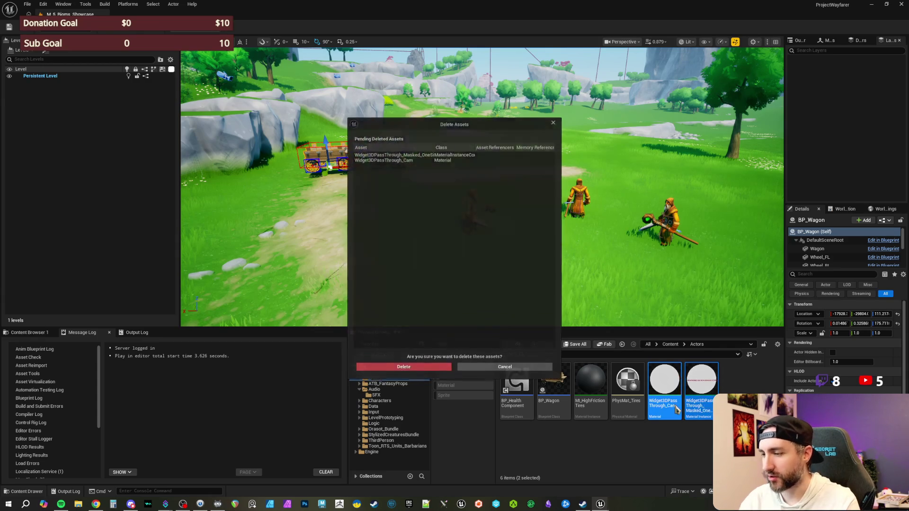
left_click(431, 367)
left_click(590, 398)
Attempt to delete BP_Wagon, then cancel because it is still referenced.
left_click(633, 408)
key("Left")
key("Left")
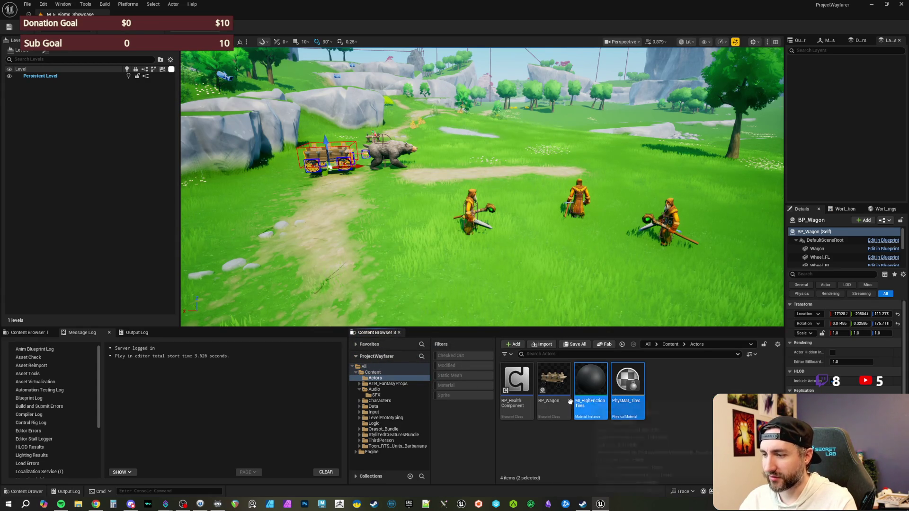
key("Delete")
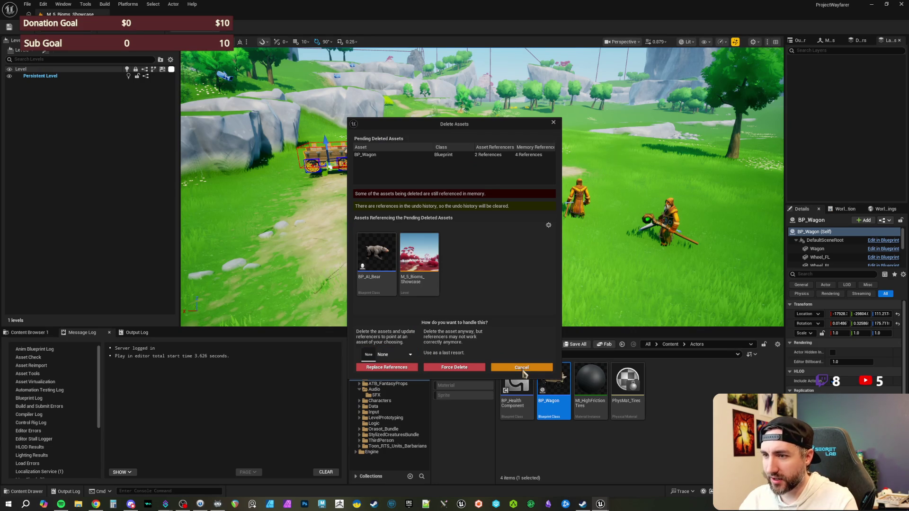
left_click(522, 367)
Delete the wagon actor from the level and return to the Content folder.
left_click(681, 397)
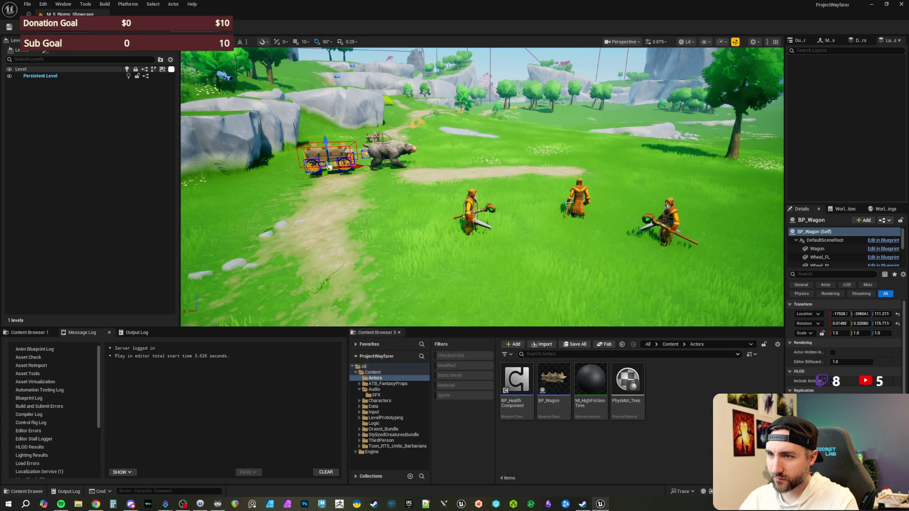
key("Delete")
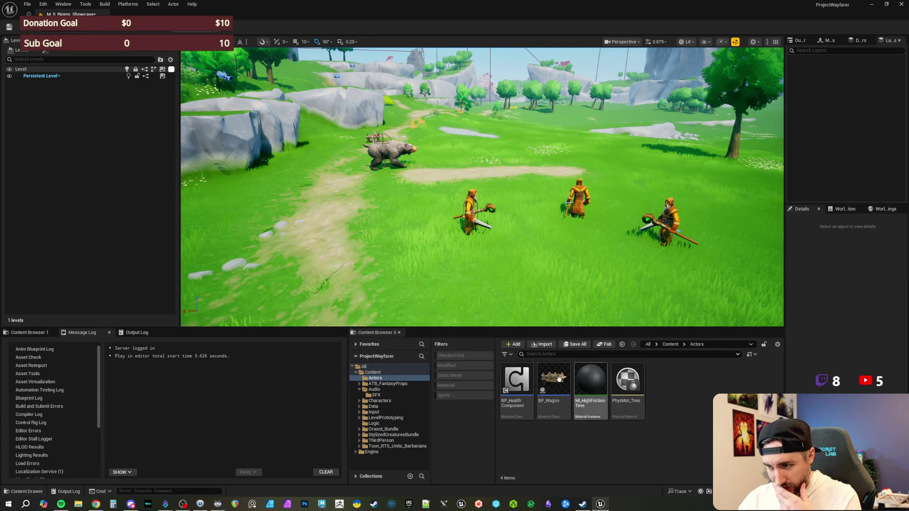
left_click(670, 345)
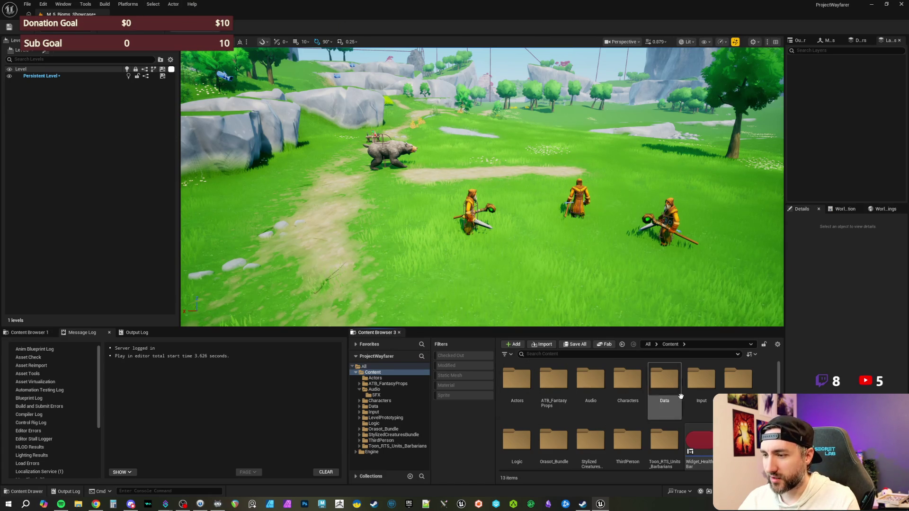
Browse Characters, then go to ThirdPerson/Blueprints and open BP_PlayerCharacter.
double_click(628, 379)
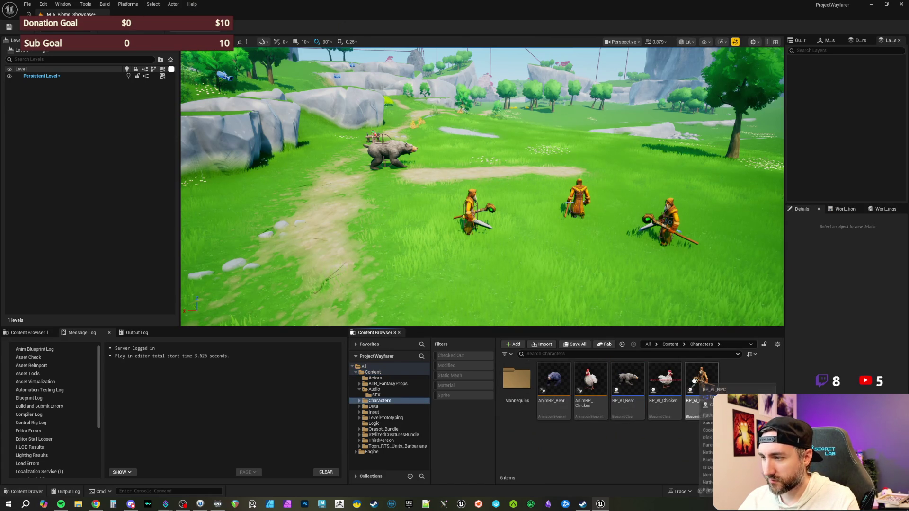
left_click(670, 344)
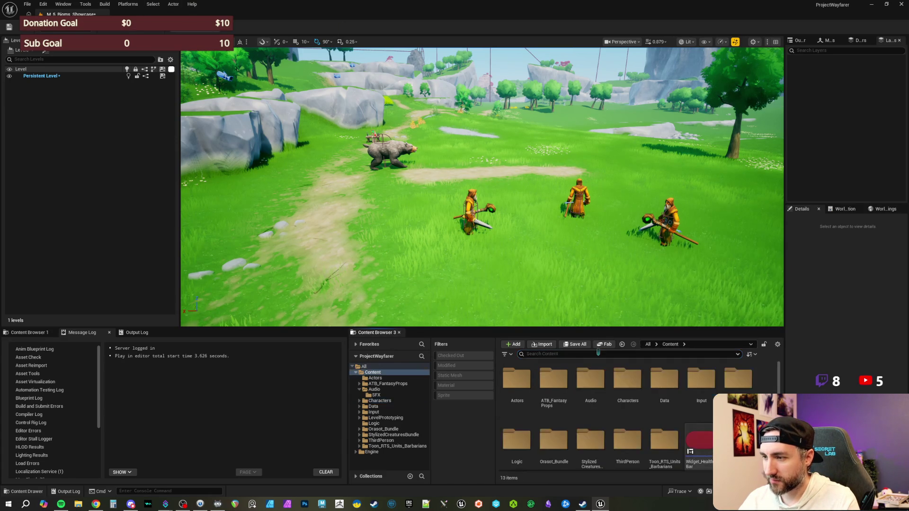
double_click(629, 441)
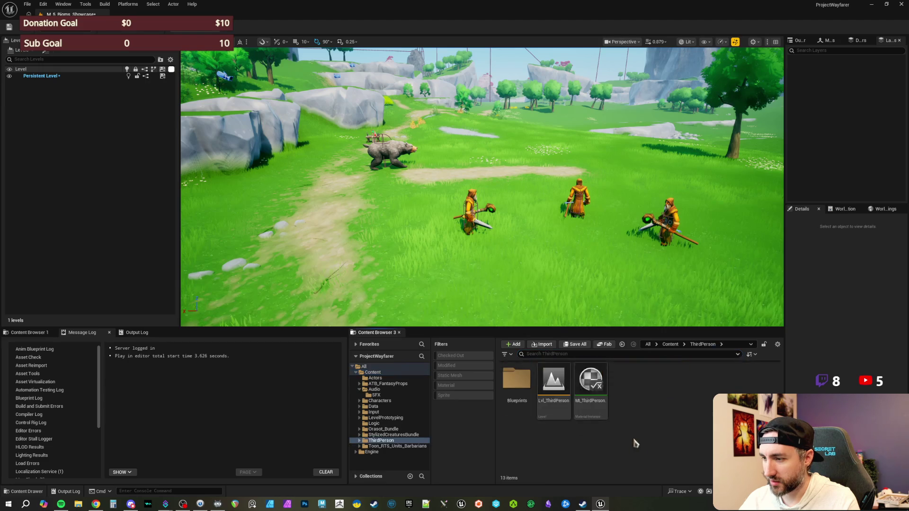
double_click(516, 381)
double_click(553, 389)
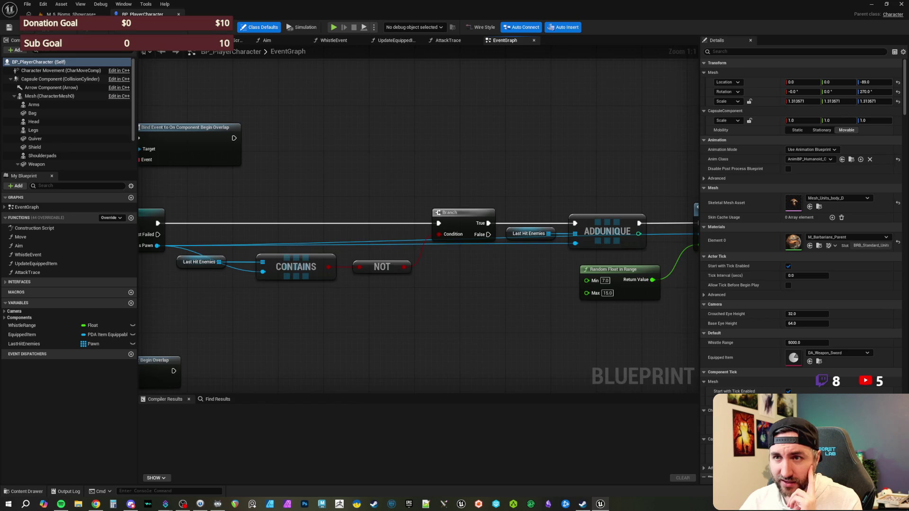
In BP_PlayerCharacter's viewport, select and then deselect the sword Weapon component.
left_click(161, 40)
left_click(433, 294)
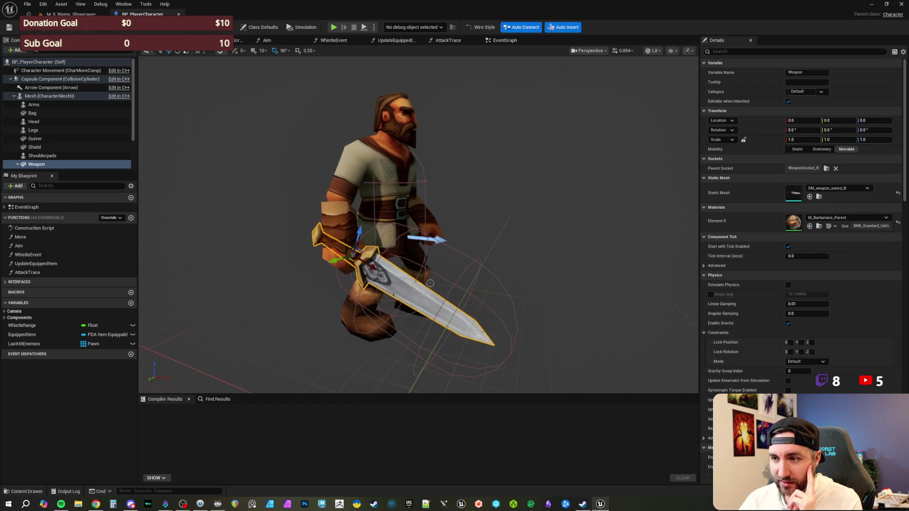
left_click(489, 188)
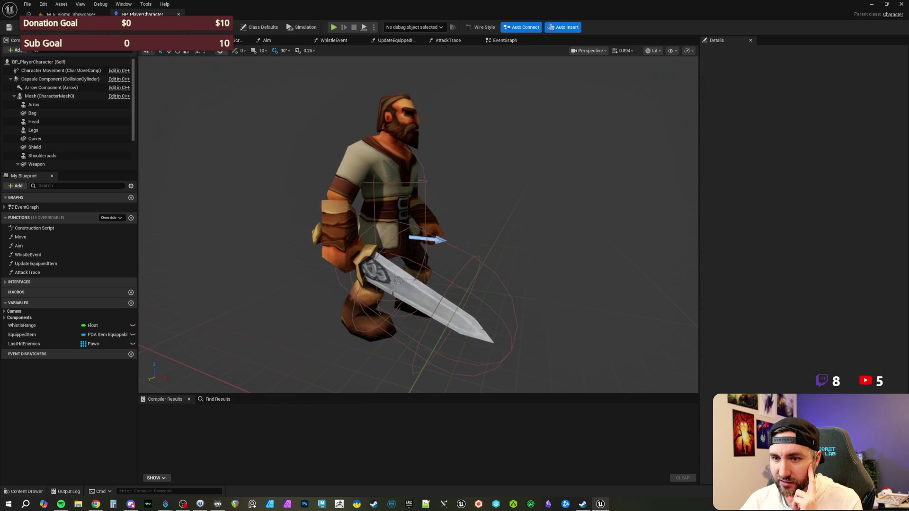
Inspect the EquippedItem variable's default asset, leaving it as DA_Weapon_Sword.
left_click(34, 335)
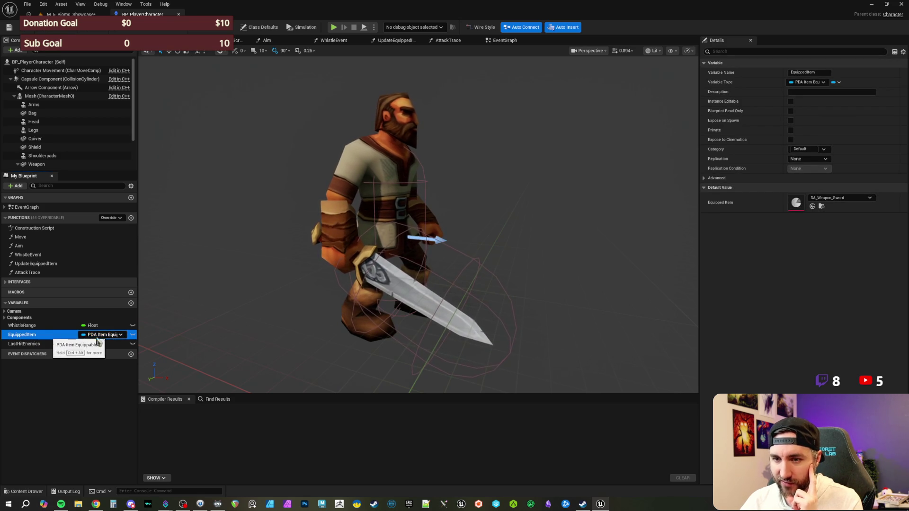
left_click(848, 201)
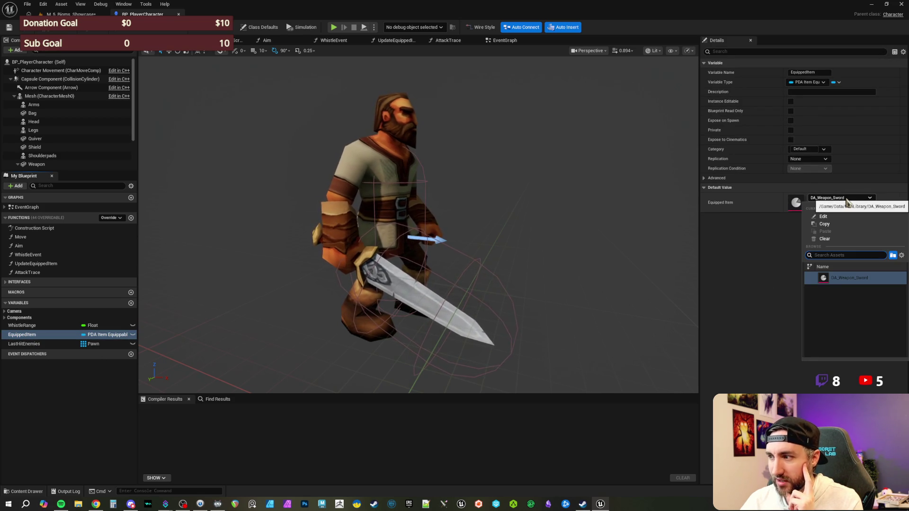
left_click(847, 200)
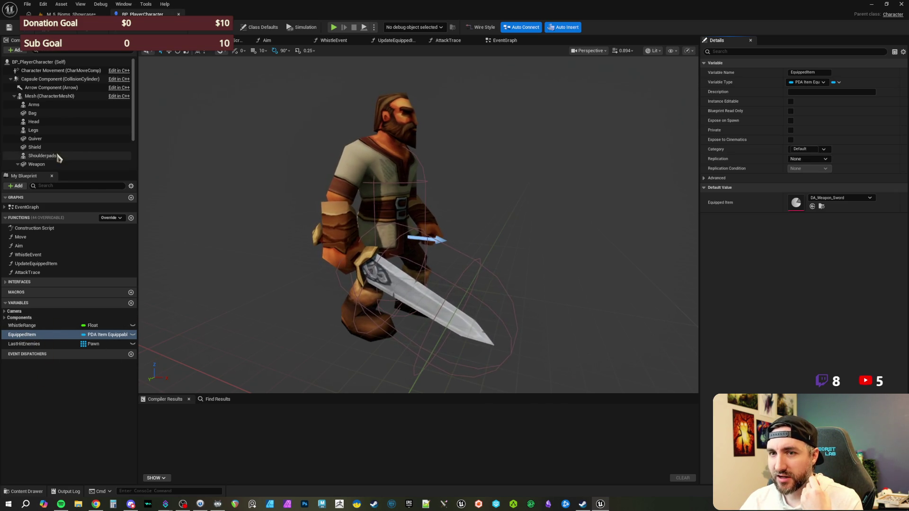
Set the Arms component's mesh to Mesh_Units_arms_B, then Mesh_Units_arms_C, and orbit to view it.
left_click(36, 148)
left_click(41, 139)
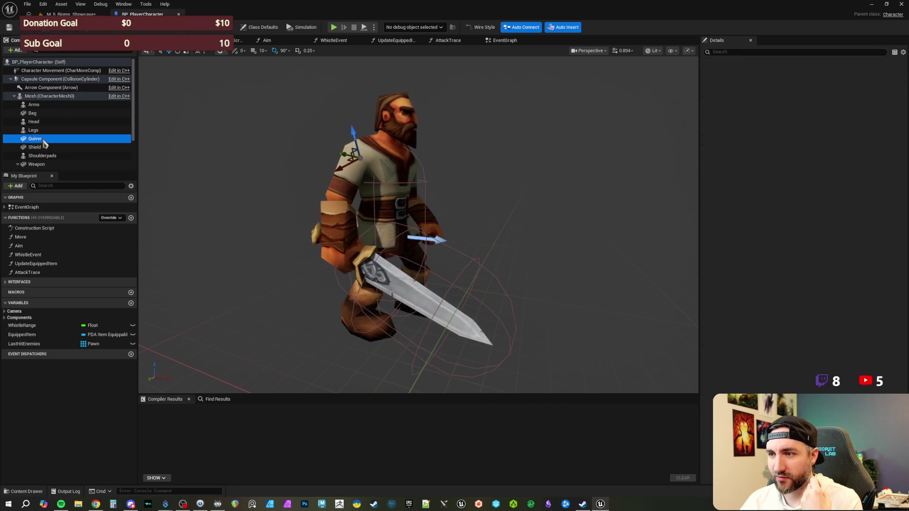
left_click(45, 105)
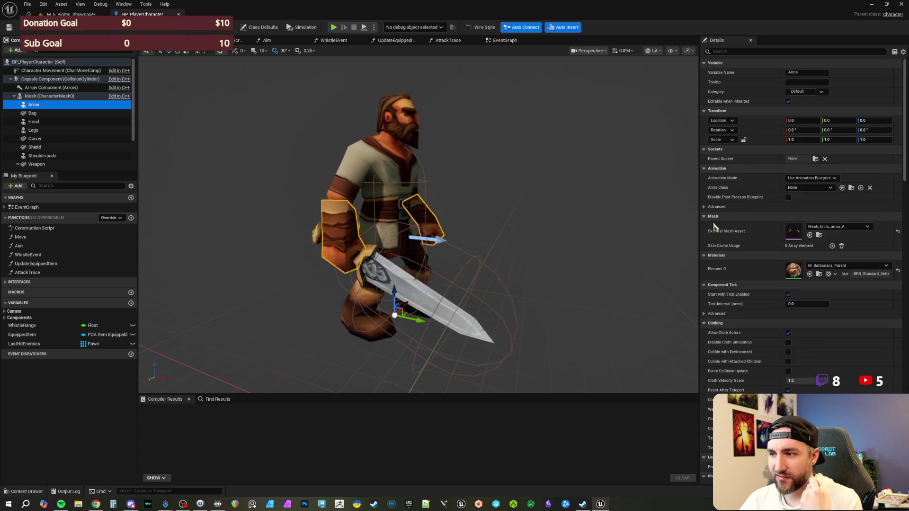
left_click(844, 228)
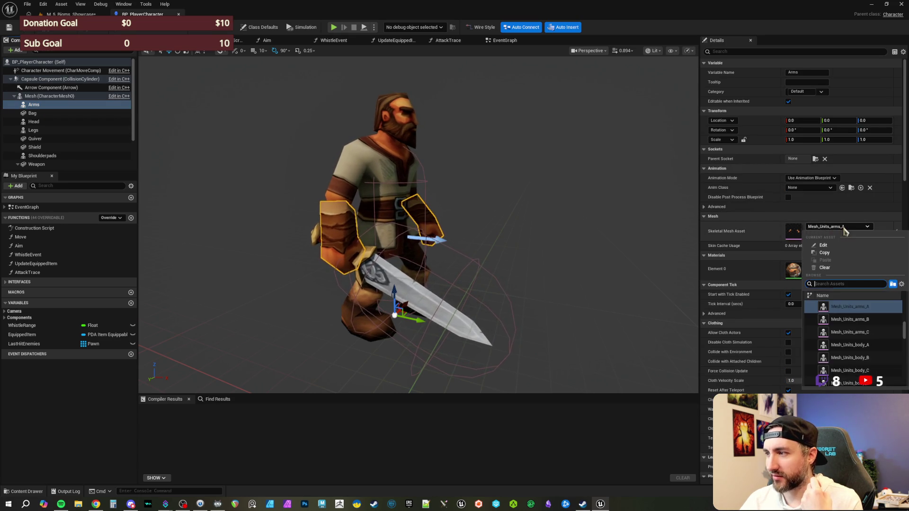
left_click(857, 319)
left_click(853, 227)
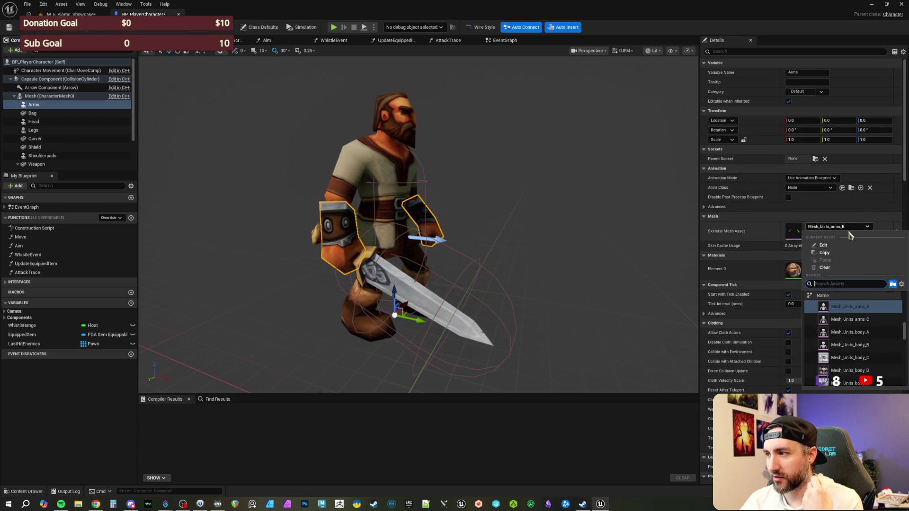
left_click(859, 329)
left_click(479, 204)
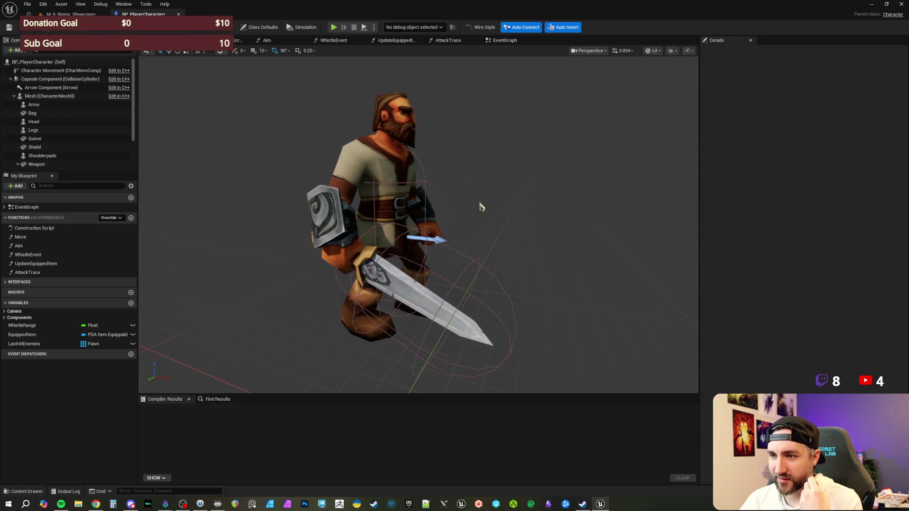
scroll(503, 211, "up", 2)
left_click_drag(503, 211, 431, 214)
Compile BP_PlayerCharacter, then return to M_5_Bioms_Showcase and fly the camera around the bear.
left_click(57, 31)
left_click(71, 14)
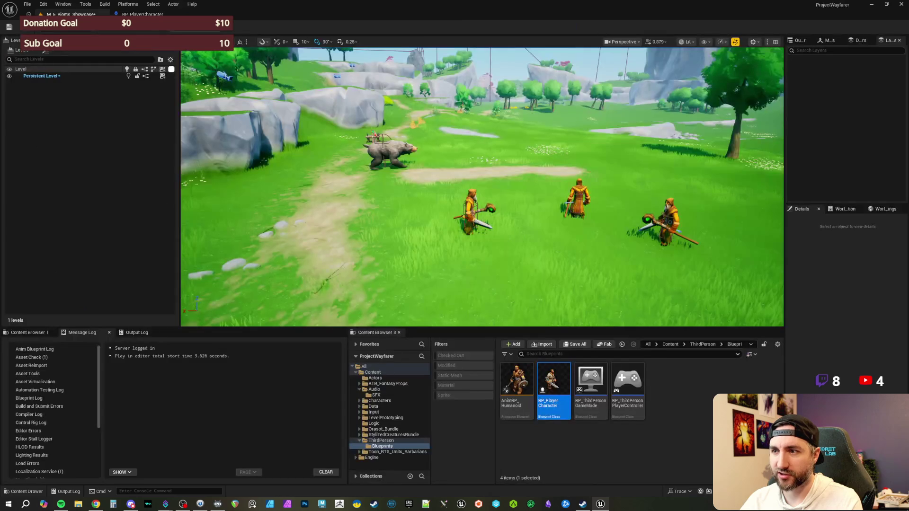
mouse_move(604, 270)
left_mouse_down()
mouse_move(594, 248)
mouse_move(603, 249)
left_mouse_up()
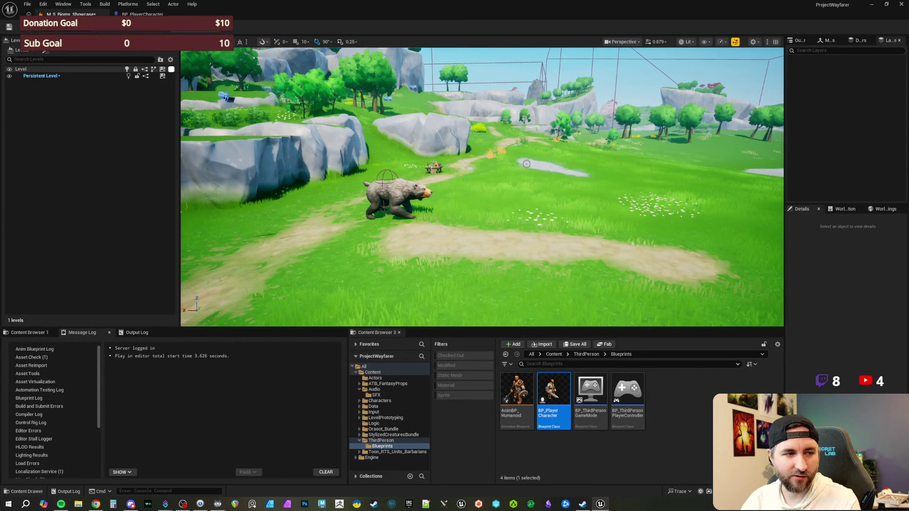
left_click_drag(554, 172, 554, 184)
mouse_move(482, 187)
left_mouse_down()
mouse_move(466, 187)
mouse_move(518, 178)
mouse_move(486, 180)
left_mouse_up()
scroll(466, 187, "up", 2)
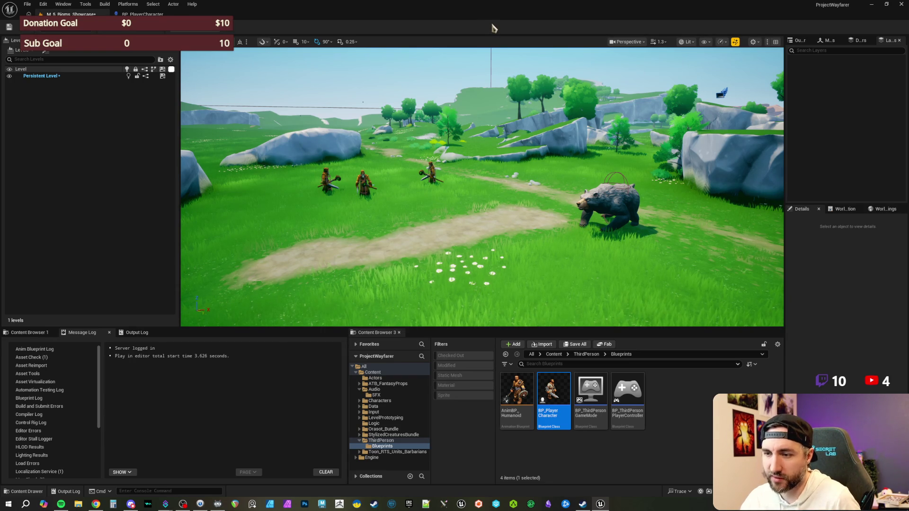
Start a Play-In-Editor test of the M_5_Bioms_Showcase level.
key("alt+Tab")
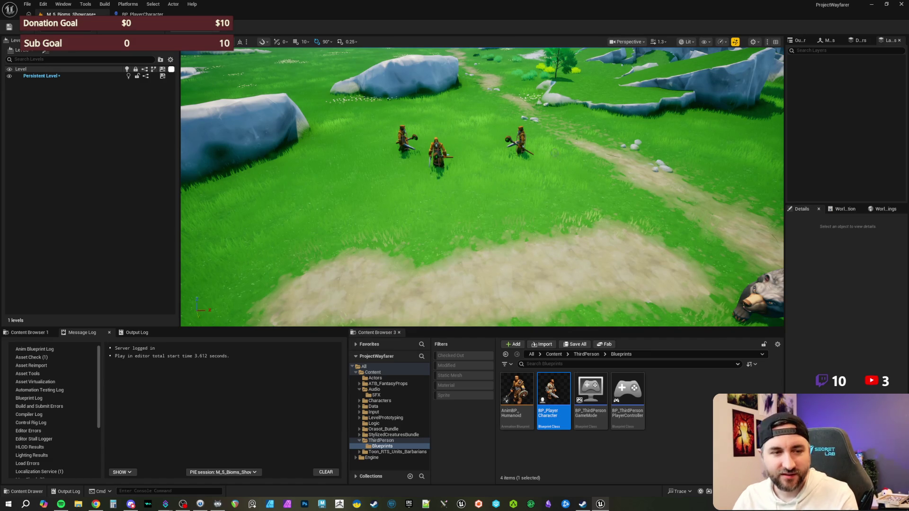
Take control of the character in the running game, then return to the BP_PlayerCharacter Blueprint.
left_click(462, 54)
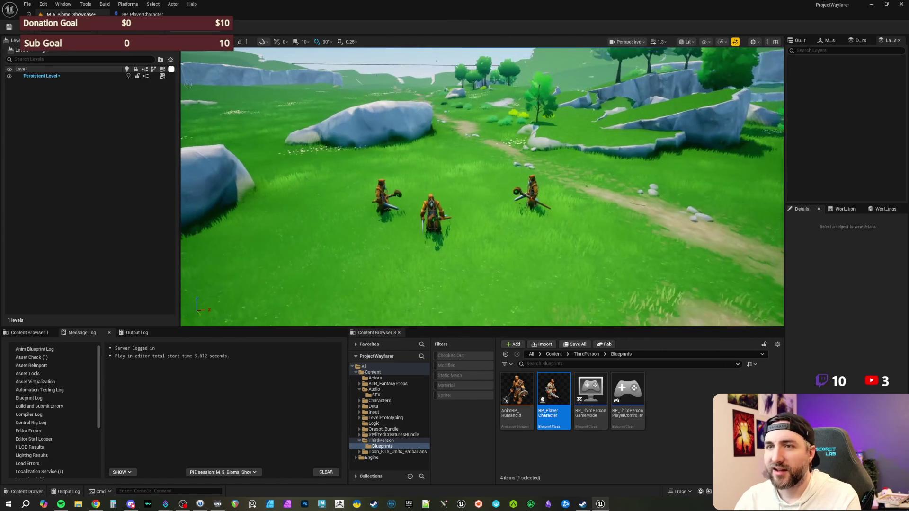
left_click(142, 14)
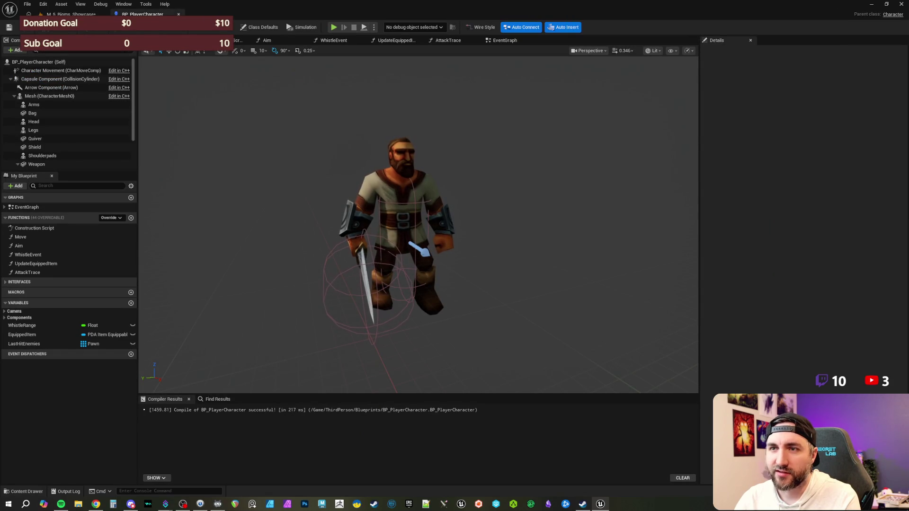
Select the player character in the level and go back to its Blueprint editor.
left_click(71, 15)
left_click(431, 218)
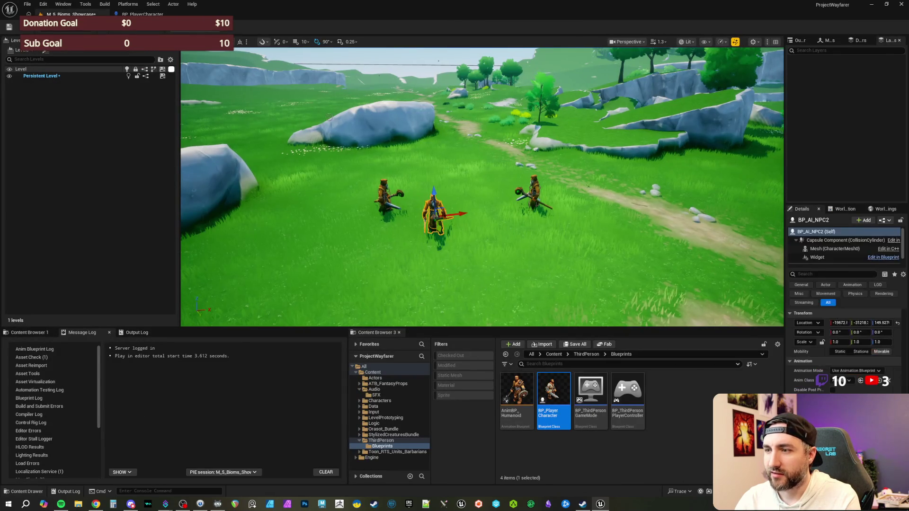
left_click(142, 14)
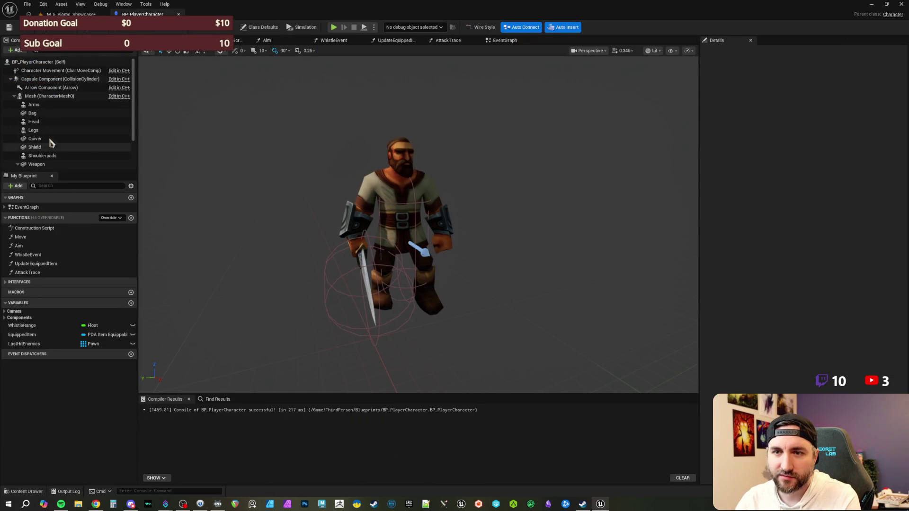
scroll(55, 137, "down", 1)
scroll(56, 137, "down", 3)
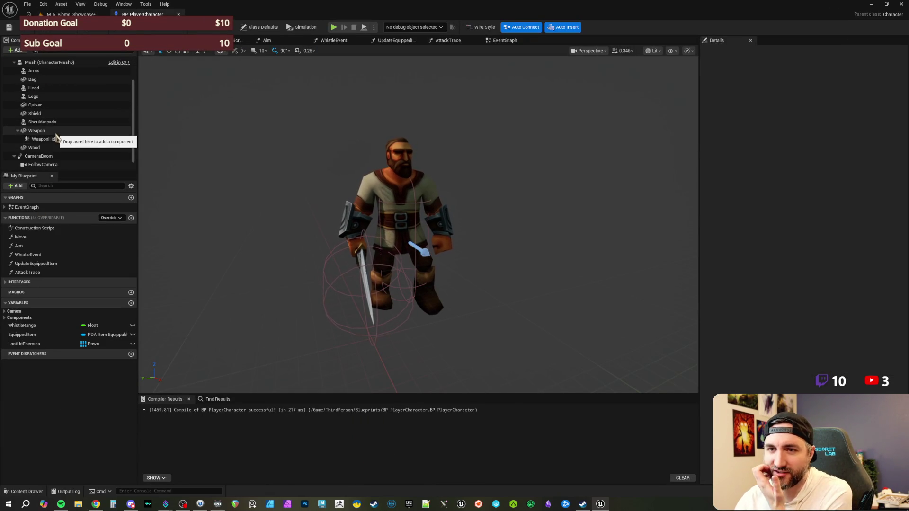
Set the Weapon component's collision preset to NoCollision.
left_click(56, 130)
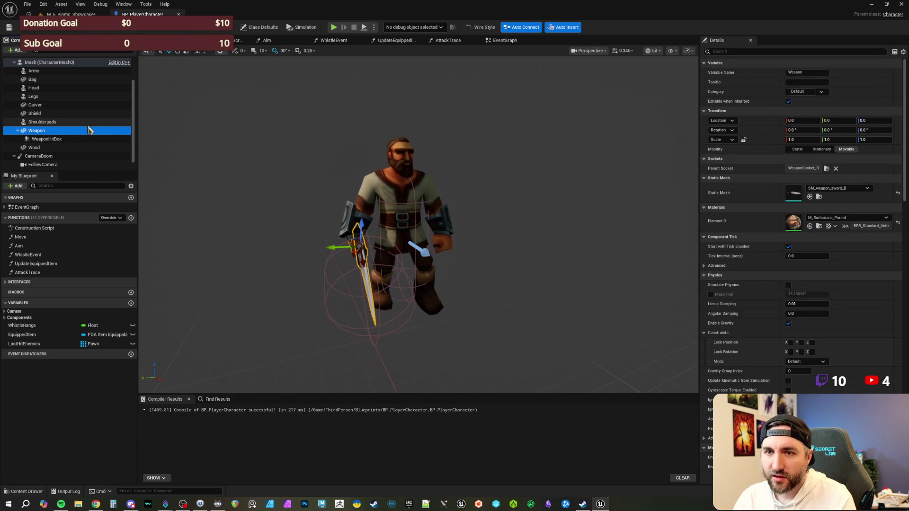
scroll(829, 294, "down", 10)
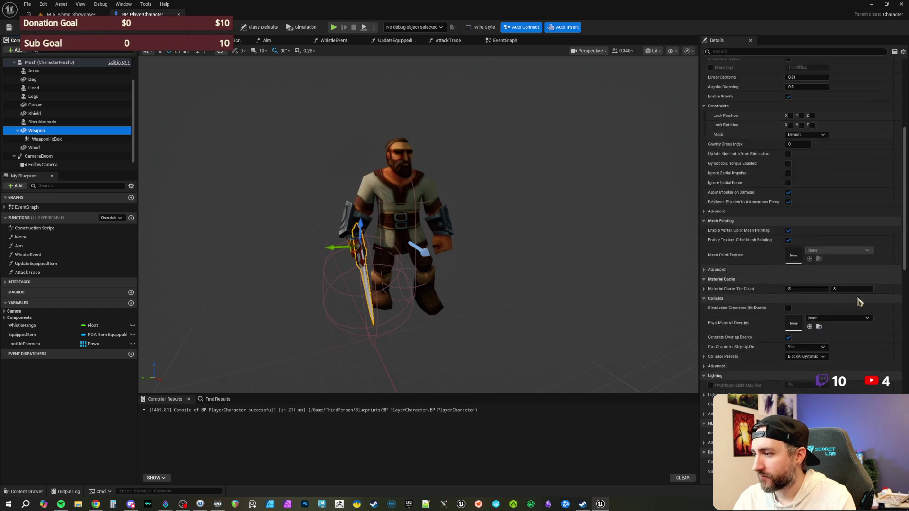
scroll(852, 301, "down", 5)
left_click(805, 231)
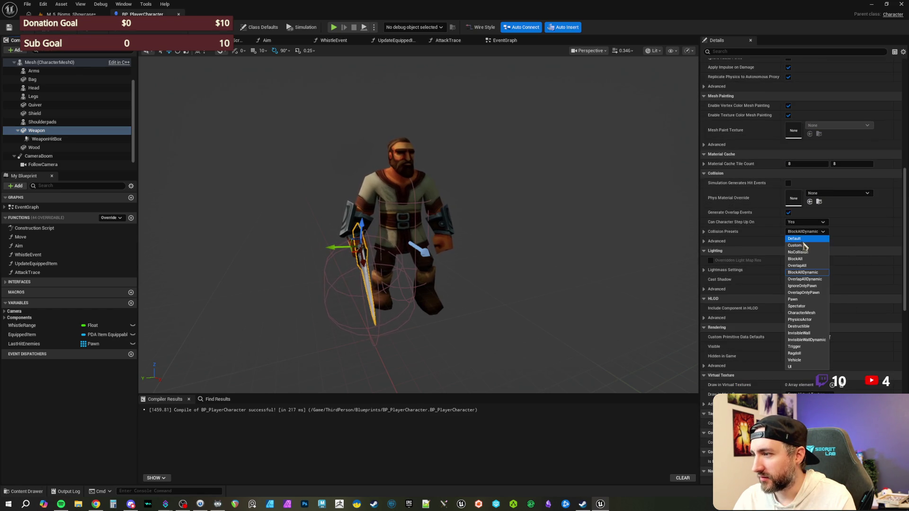
left_click(807, 252)
Set the Wood, Bag, Quiver and Shield components to NoCollision together.
left_click(43, 148)
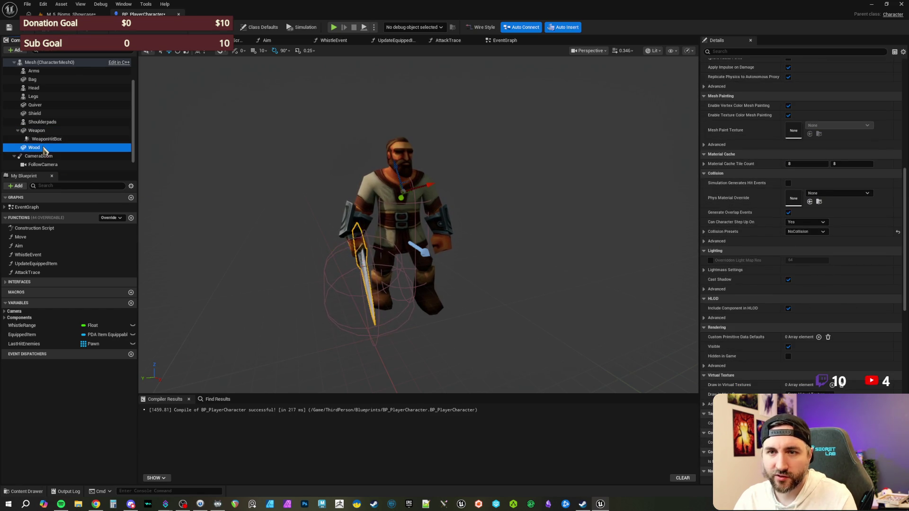
scroll(44, 150, "up", 1)
left_click(36, 125, "ctrl")
left_click(36, 116, "ctrl")
left_click(41, 92, "ctrl")
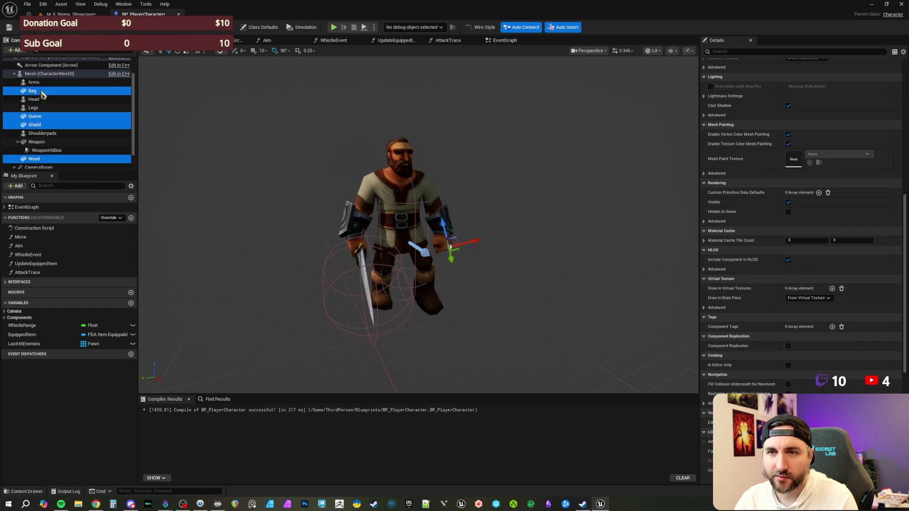
scroll(822, 301, "down", 5)
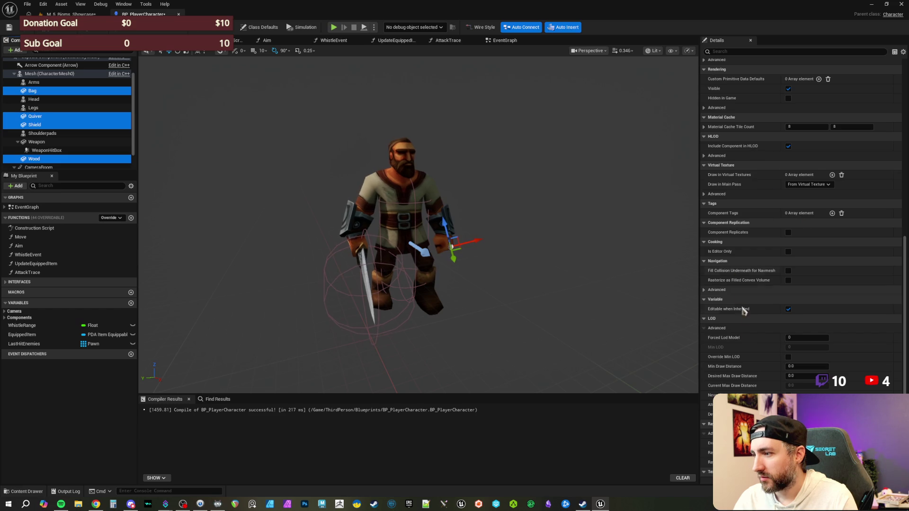
scroll(744, 310, "up", 2)
scroll(756, 285, "up", 8)
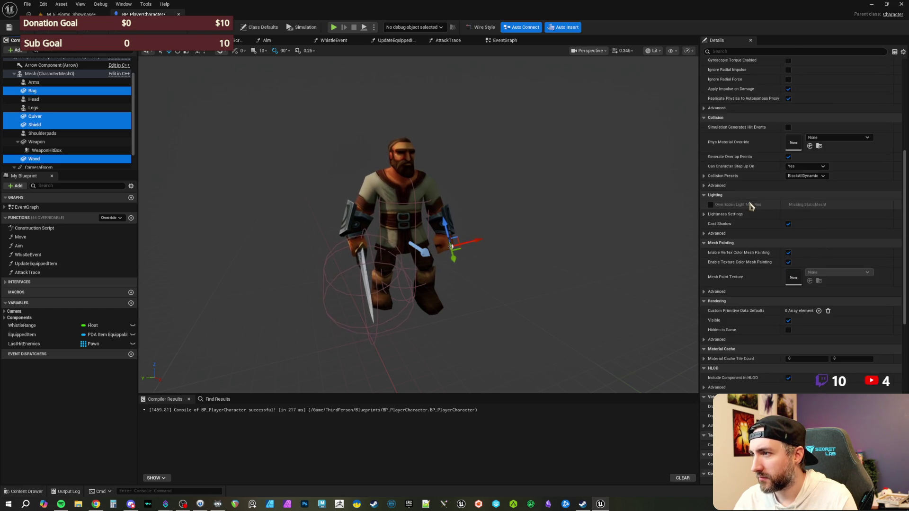
scroll(749, 204, "up", 3)
left_click(805, 232)
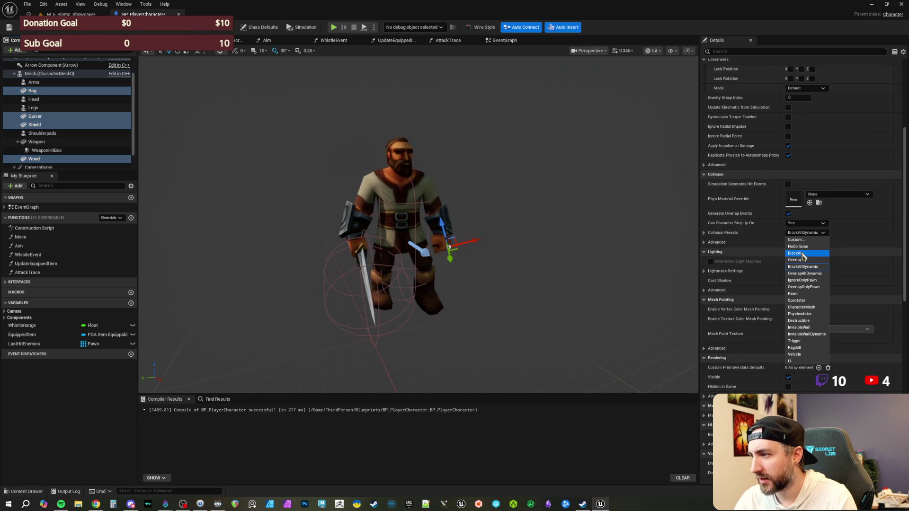
left_click(798, 246)
Select the Head, Legs, Shoulderpads and Arms body-part components together.
scroll(57, 140, "up", 2)
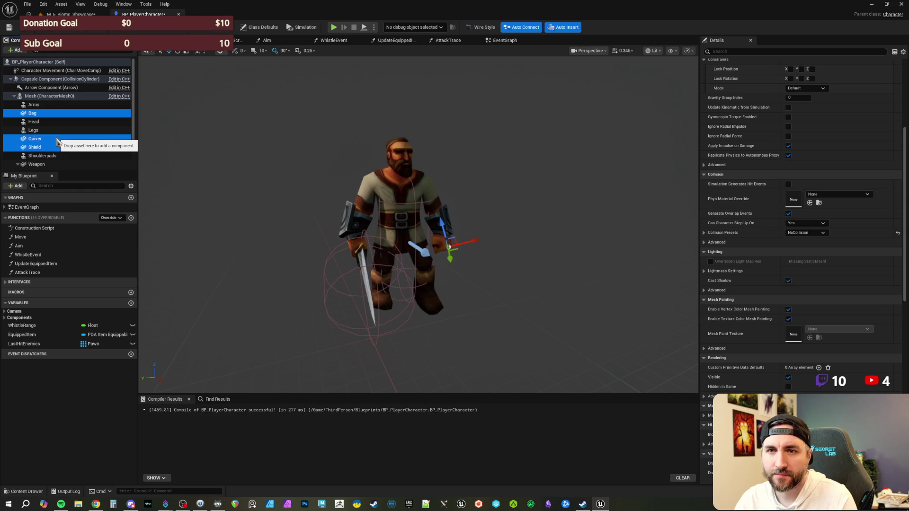
left_click(45, 122)
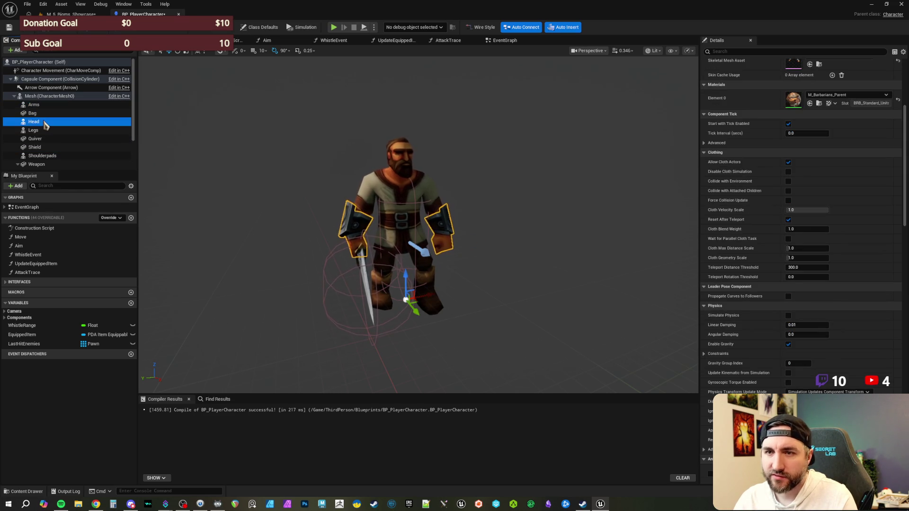
left_click(47, 130)
scroll(54, 134, "down", 1)
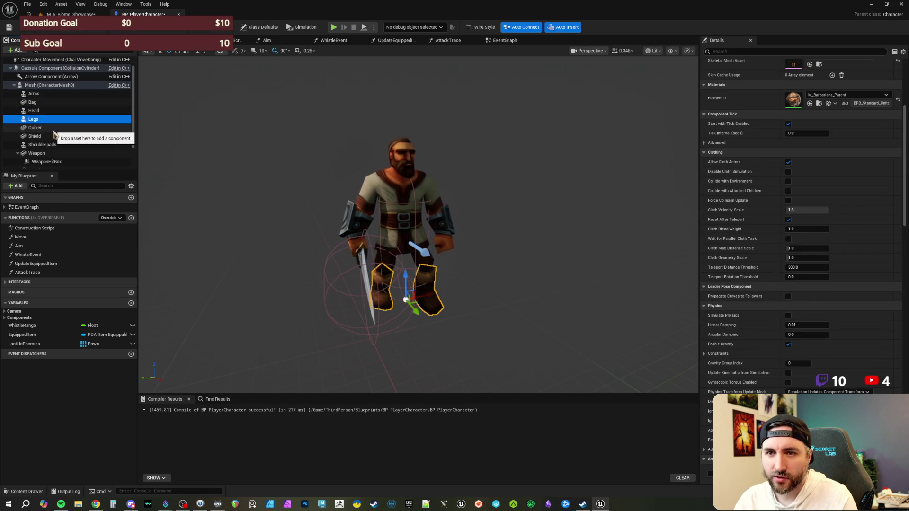
scroll(53, 134, "up", 1)
scroll(55, 134, "down", 1)
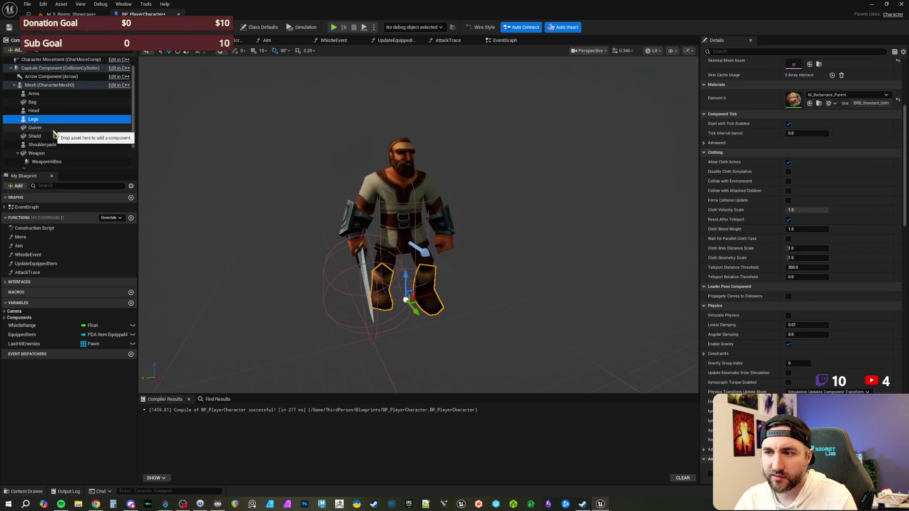
left_click(45, 145, "ctrl")
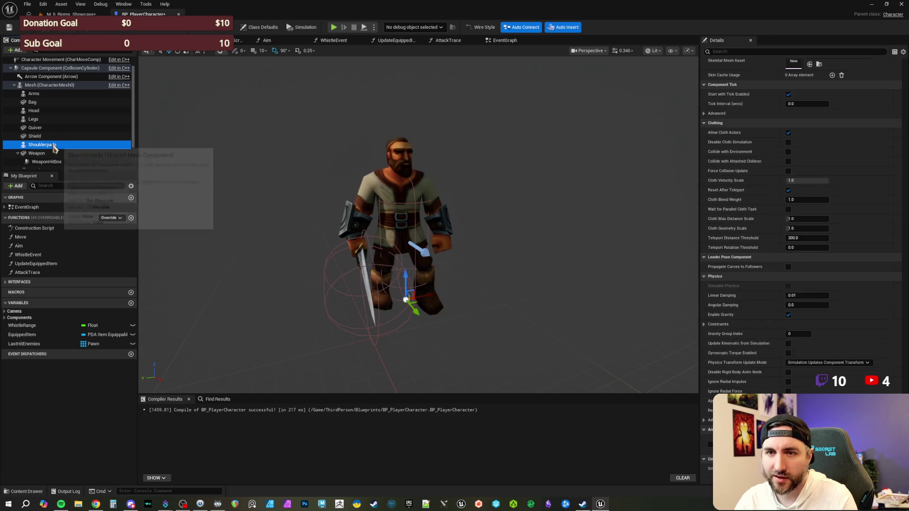
left_click(34, 111, "ctrl")
left_click(34, 93, "ctrl")
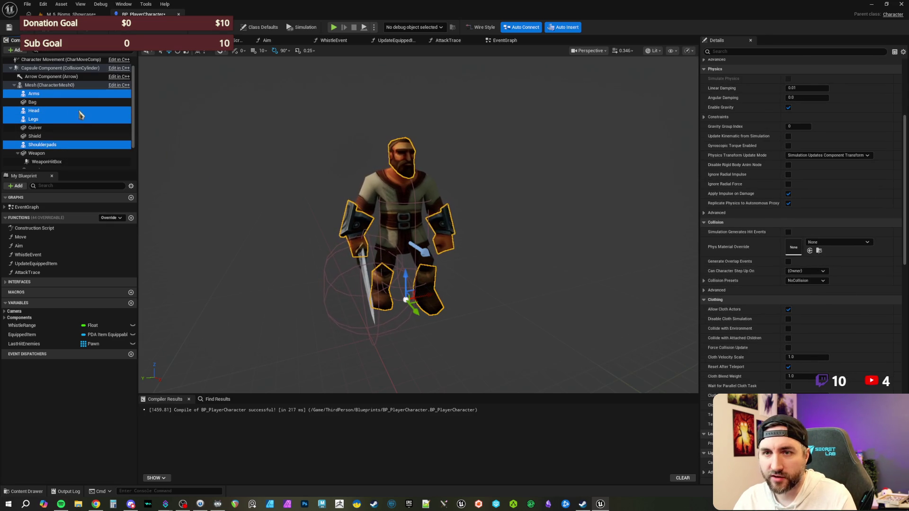
Review Shield, Weapon, WeaponHitbox, main mesh and capsule collision settings, then return to the level.
left_click(52, 136)
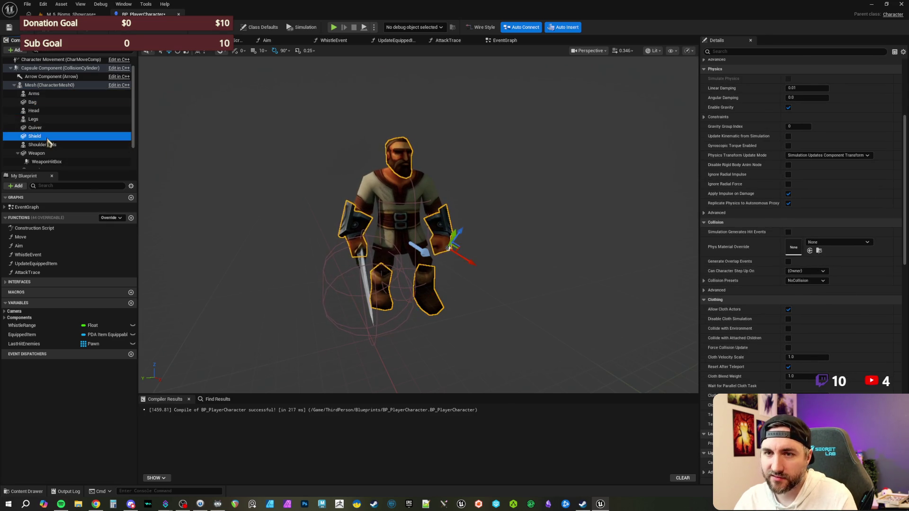
scroll(53, 142, "down", 1)
left_click(53, 142)
left_click(54, 151)
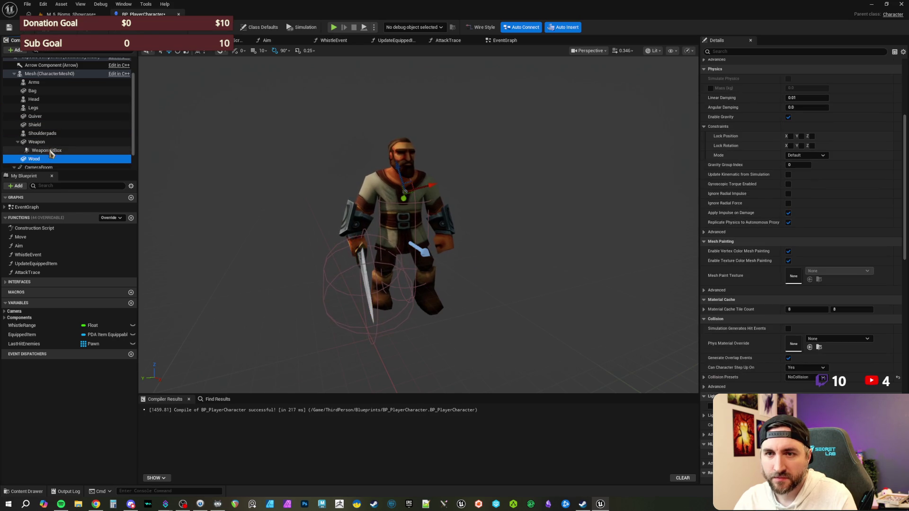
scroll(52, 142, "up", 1)
left_click(42, 96)
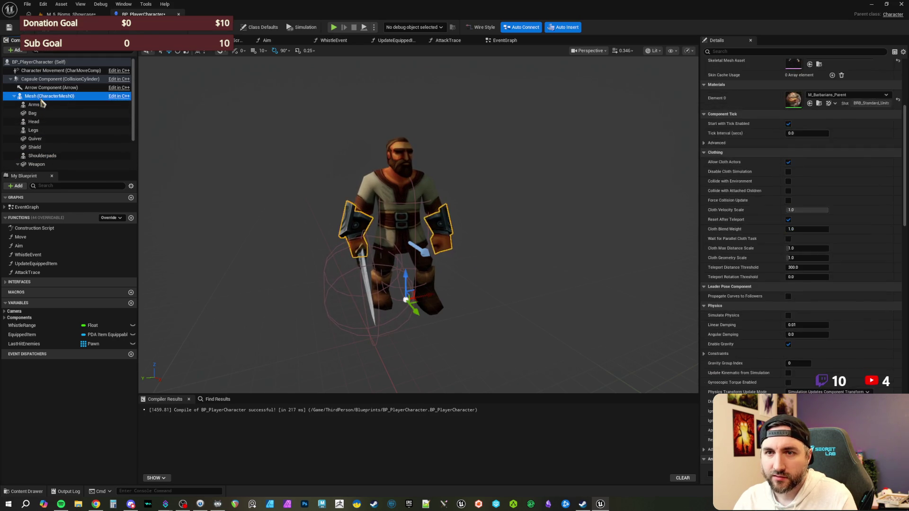
scroll(836, 335, "down", 5)
scroll(836, 335, "down", 4)
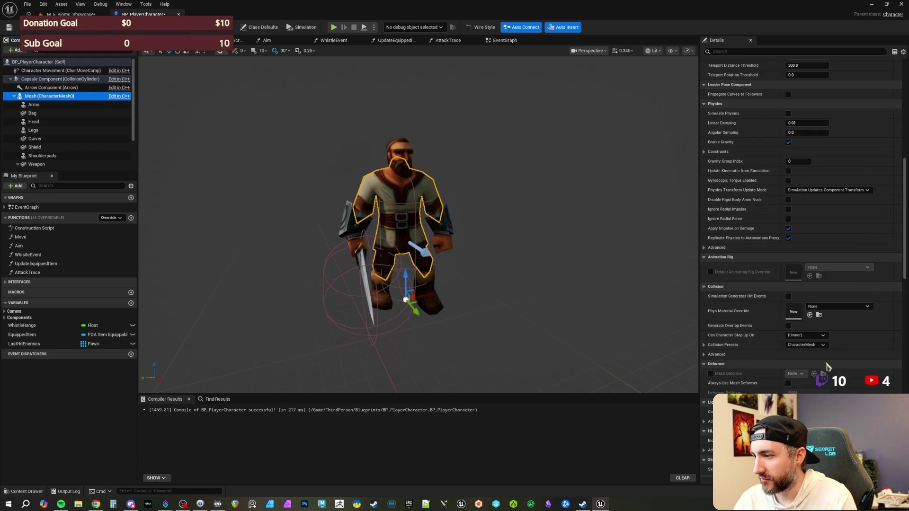
left_click(57, 79)
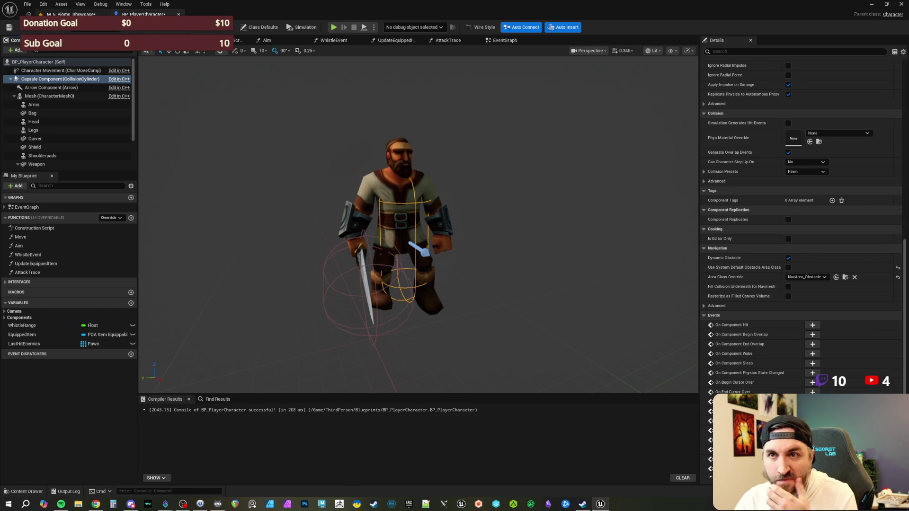
left_click(71, 14)
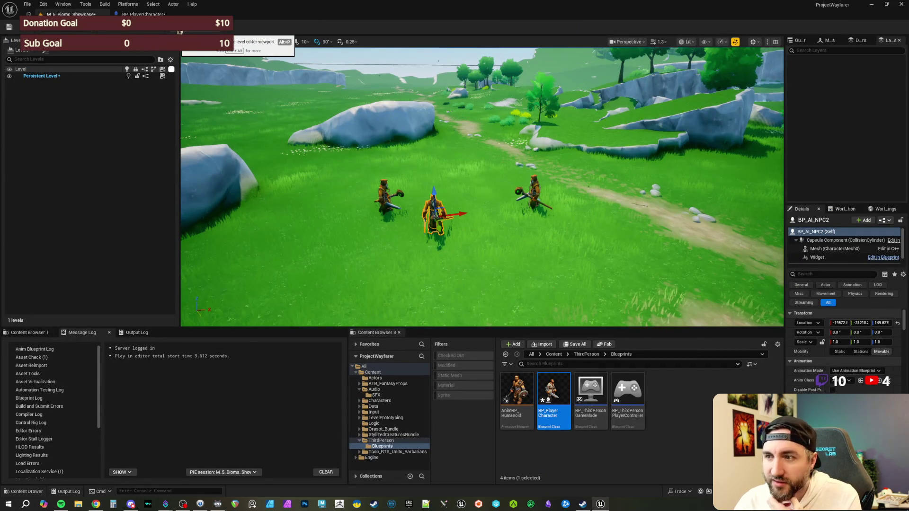
Open BP_AI_NPC through the NPC's Edit BP_AI_NPC context option and open the +Add component list.
right_click(433, 214)
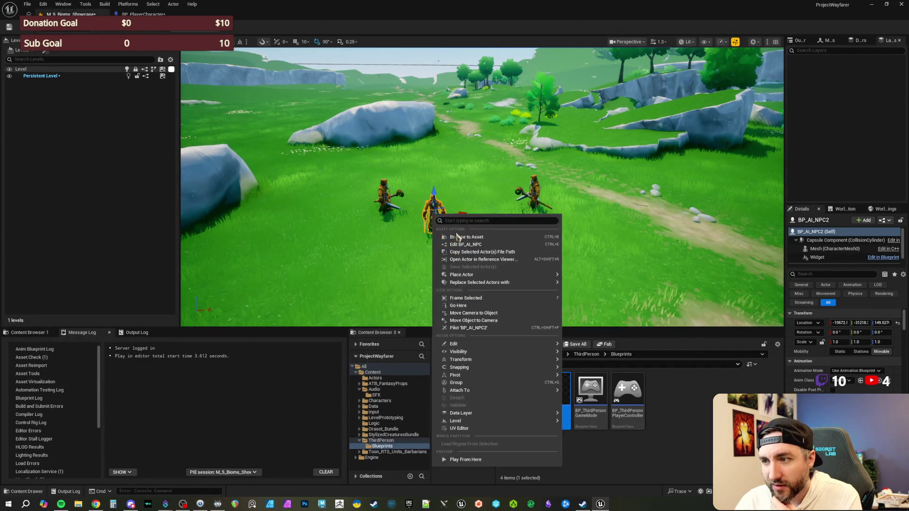
left_click(464, 243)
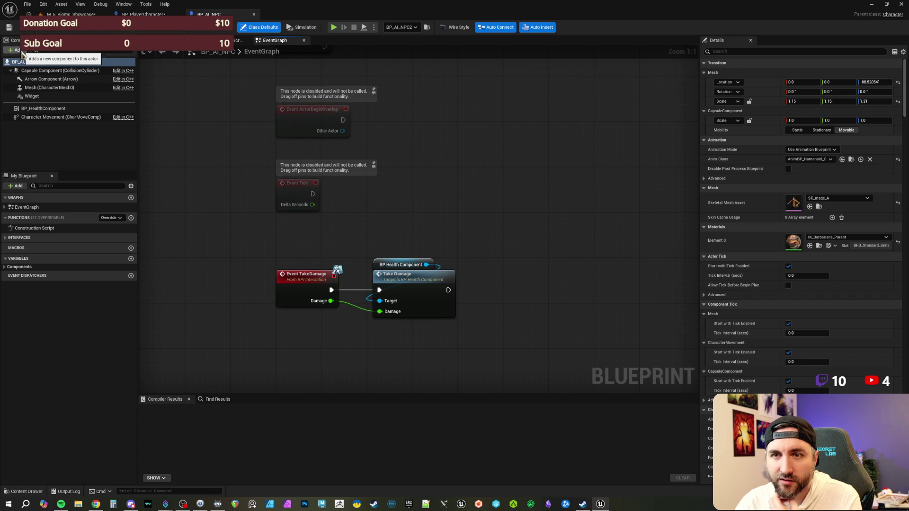
scroll(422, 203, "down", 1)
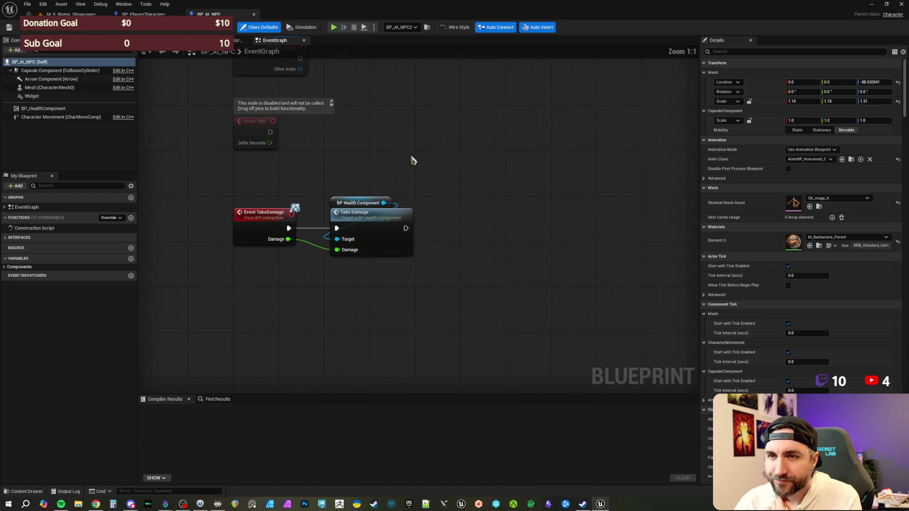
scroll(412, 159, "up", 1)
left_click(14, 49)
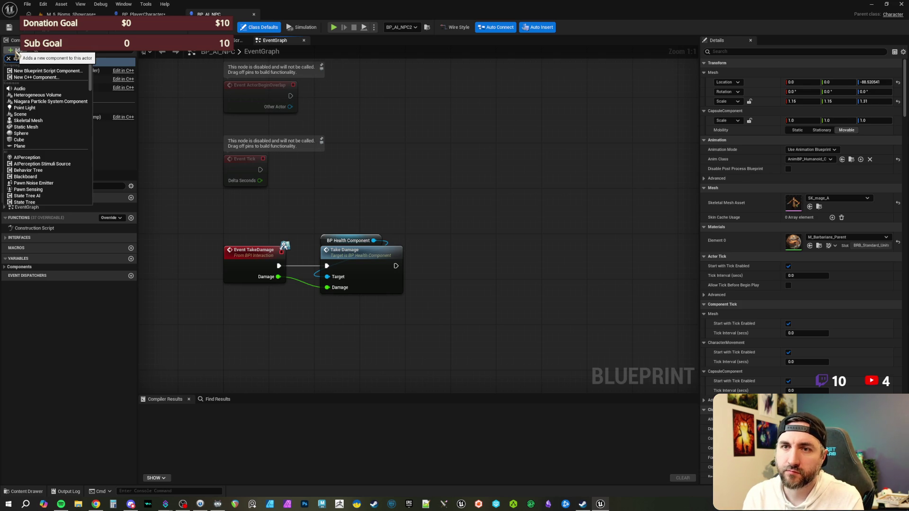
Add a Sphere Collision component named CombatRadiusSphere and compile BP_AI_NPC.
type("sphere")
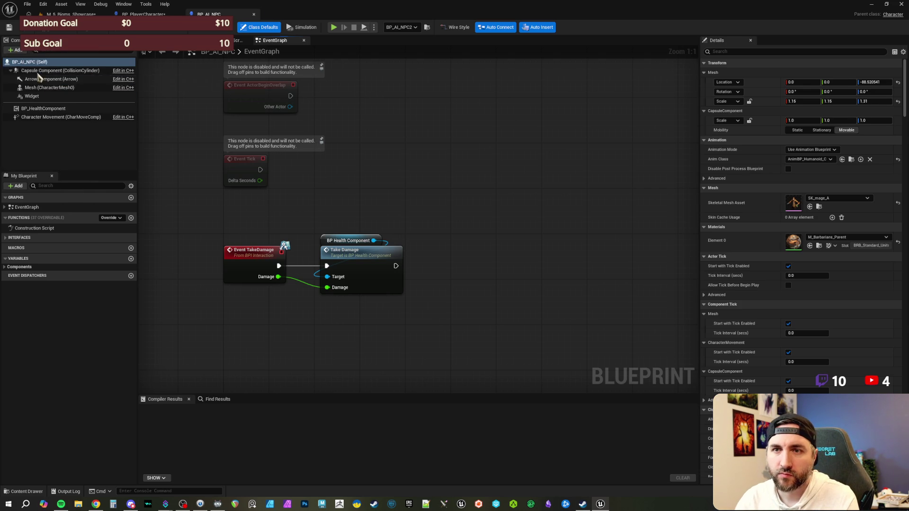
left_click(33, 77)
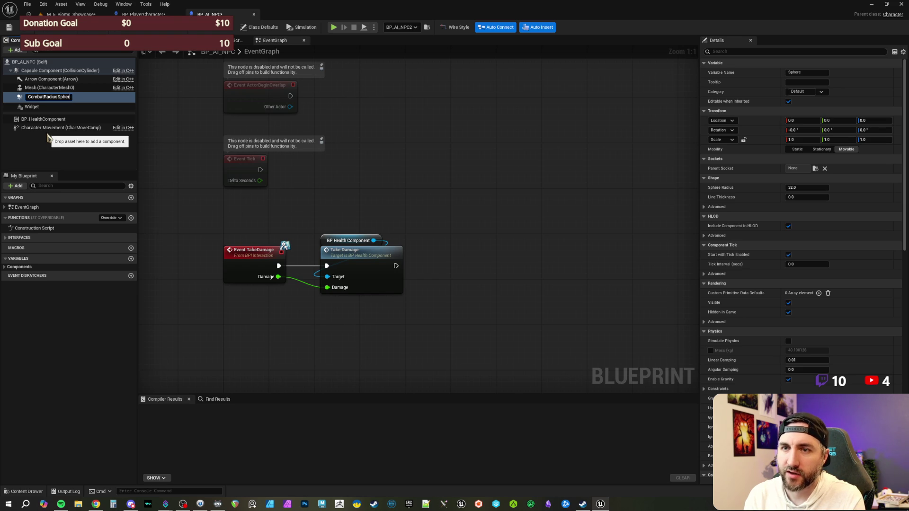
type("e")
key("Return")
left_click(58, 31)
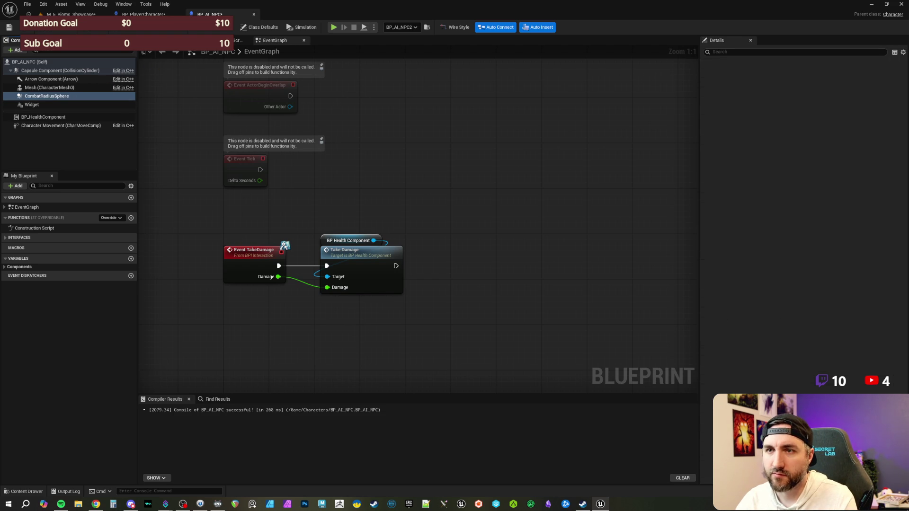
Enlarge CombatRadiusSphere's Sphere Radius to about 1414.7 in the Viewport and recompile.
left_click(211, 40)
scroll(419, 269, "down", 3)
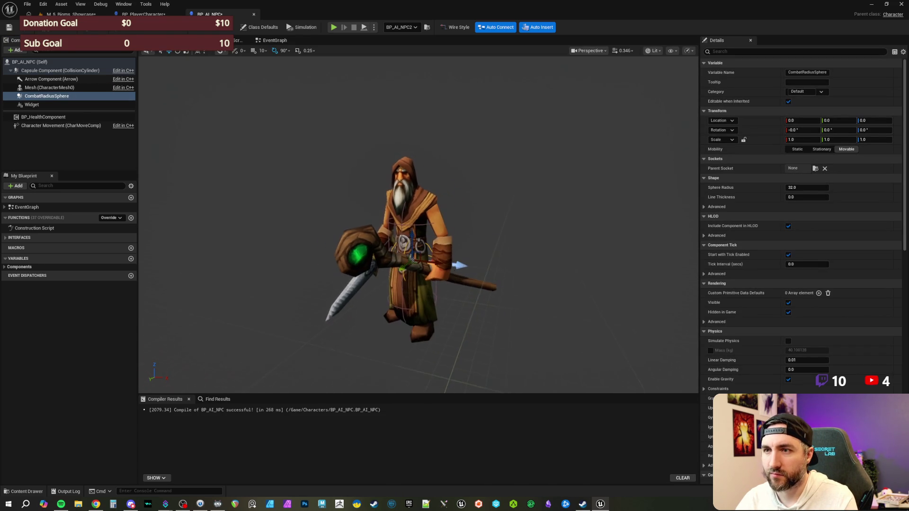
scroll(419, 237, "down", 3)
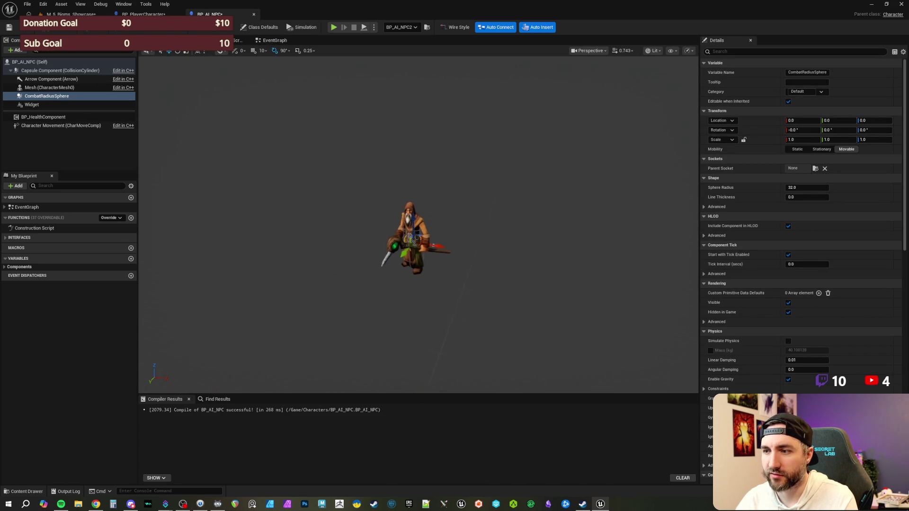
left_click_drag(807, 188, 864, 187)
key("f")
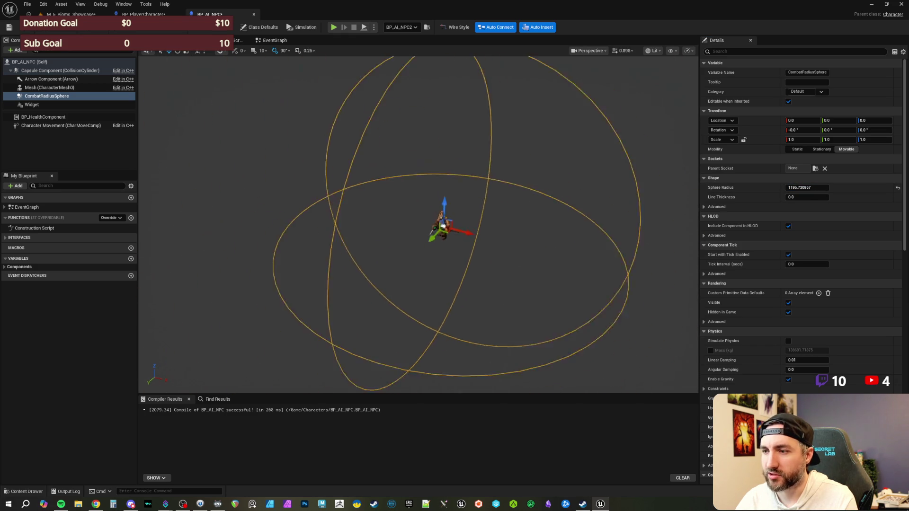
left_click_drag(807, 187, 774, 189)
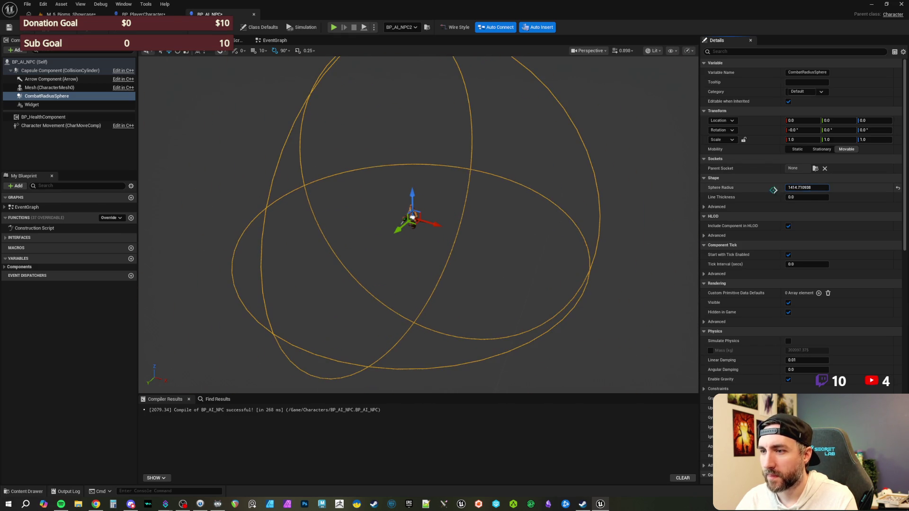
left_click(21, 30)
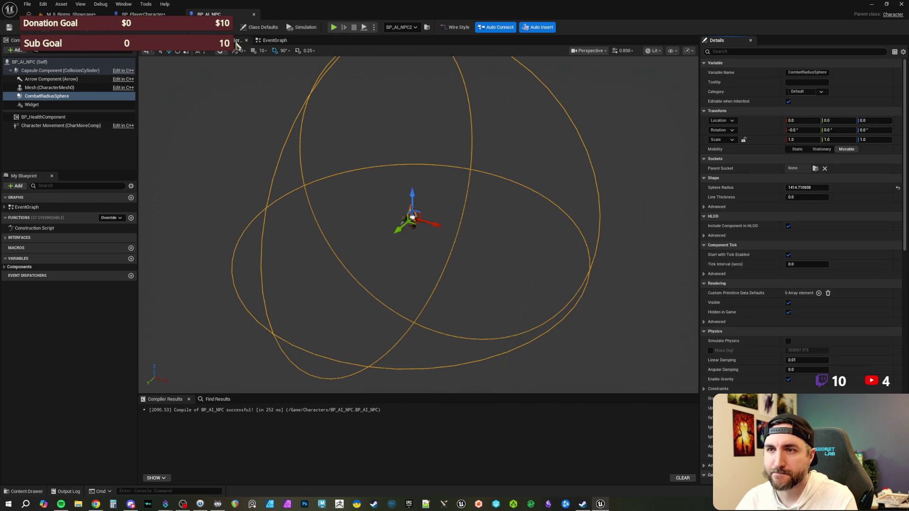
left_click(280, 41)
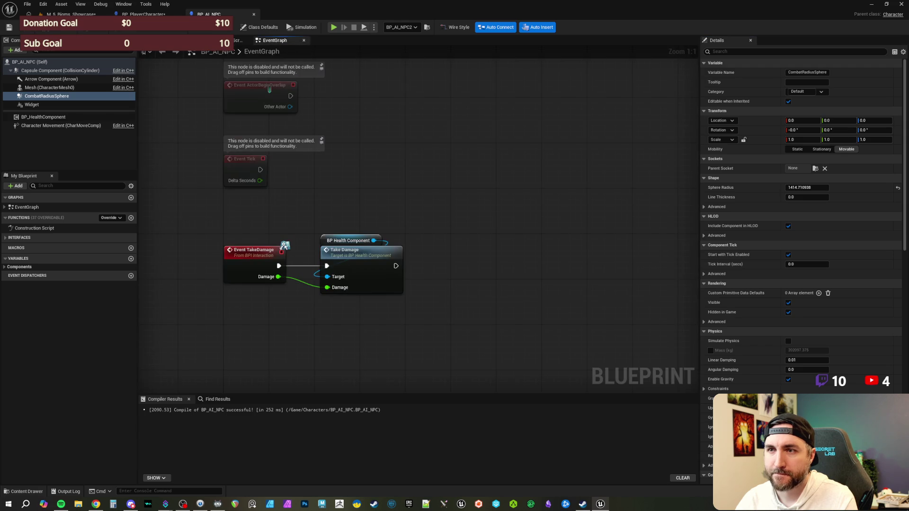
Add a CombatRadiusSphere begin-overlap event that casts Other Actor to BP_PlayerCharacter.
right_click(72, 96)
mouse_move(118, 123)
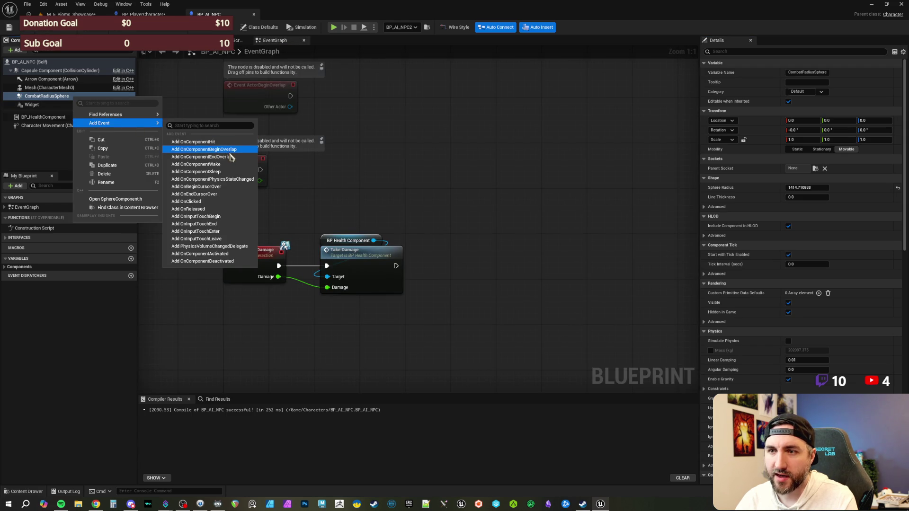
left_click(208, 149)
left_click_drag(294, 197, 294, 254)
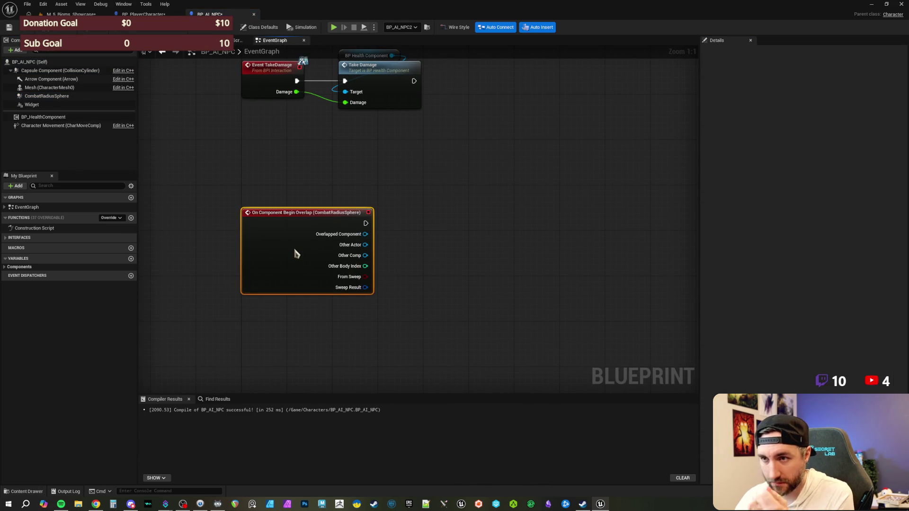
left_click_drag(243, 196, 277, 268)
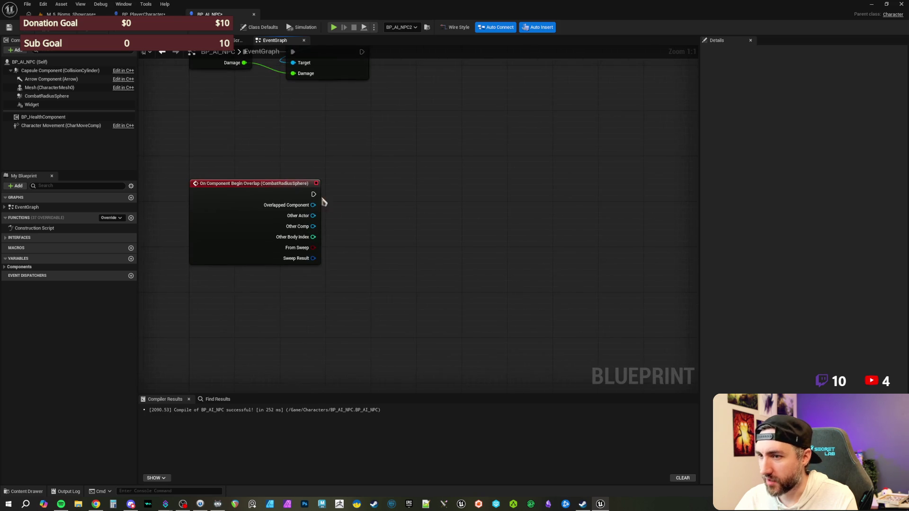
left_click_drag(291, 221, 344, 208)
type("cast to")
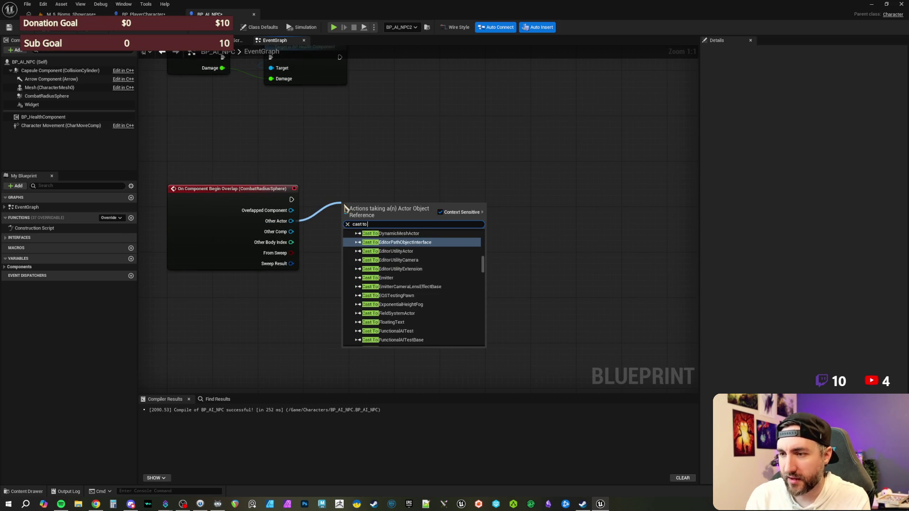
type(" player character")
key("Return")
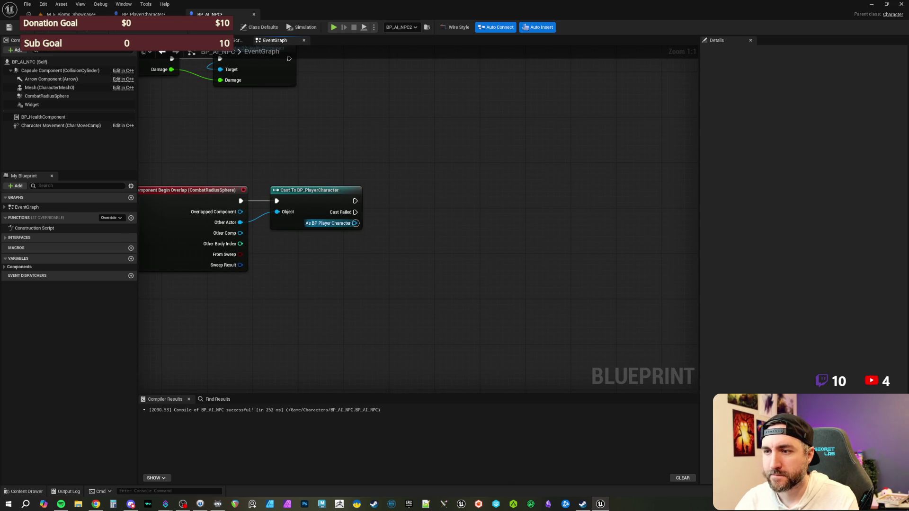
left_click_drag(389, 223, 407, 231)
After the cast, set the Widget's visibility to true with a checked Set Visibility node.
mouse_move(34, 105)
left_mouse_down()
mouse_move(345, 169)
mouse_move(448, 173)
mouse_move(422, 209)
mouse_move(376, 213)
left_mouse_up()
type("set visi")
left_click(493, 204)
left_click_drag(488, 173, 512, 196)
left_click(406, 169)
left_click_drag(386, 163, 445, 230)
left_click_drag(422, 187, 559, 255)
left_click(518, 172)
left_click(518, 233)
mouse_move(265, 181)
left_mouse_down()
mouse_move(300, 162)
mouse_move(301, 127)
left_mouse_up()
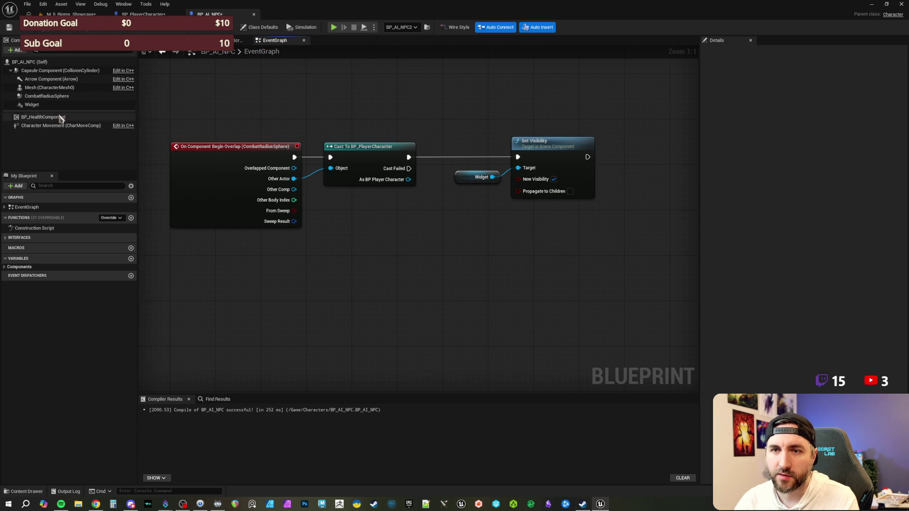
Add an On Component End Overlap event for CombatRadiusSphere.
left_click(58, 97)
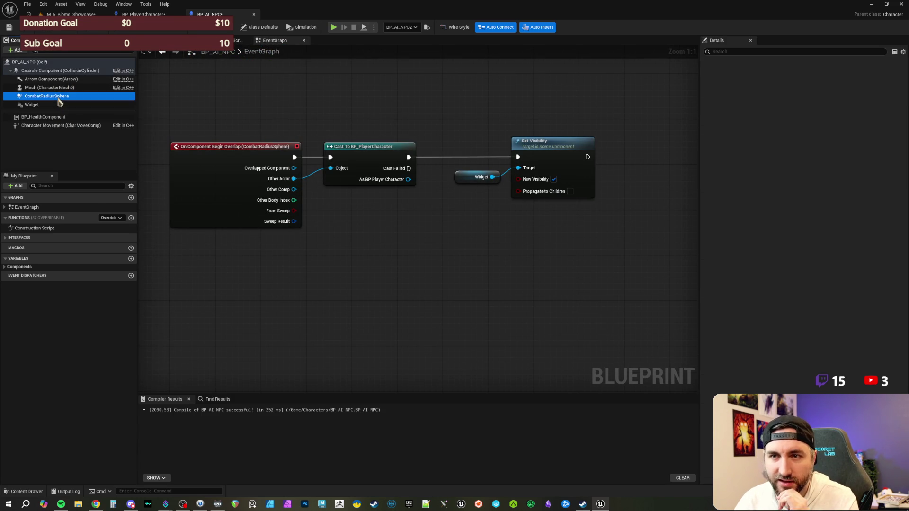
right_click(59, 100)
mouse_move(105, 124)
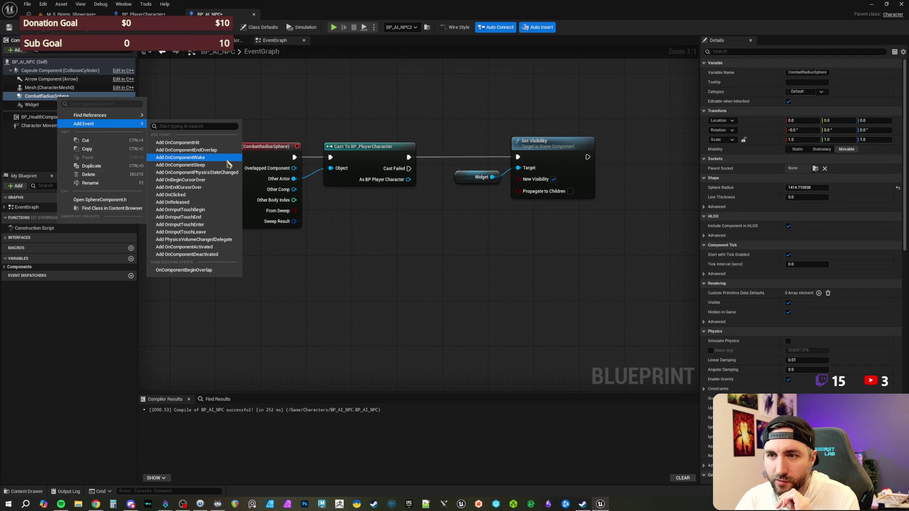
left_click(216, 150)
left_click(363, 217)
Paste the cast and Set Visibility nodes after end overlap, with New Visibility unchecked.
mouse_move(281, 84)
left_mouse_down()
mouse_move(450, 152)
mouse_move(554, 163)
left_mouse_up()
key("ctrl+c")
key("ctrl+v")
mouse_move(299, 231)
left_mouse_down()
mouse_move(310, 231)
mouse_move(247, 243)
mouse_move(248, 254)
mouse_move(320, 231)
left_mouse_up()
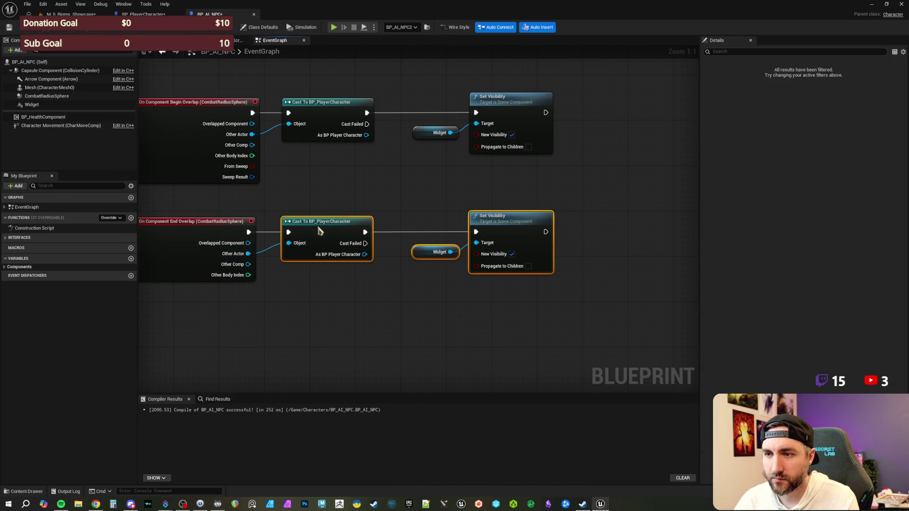
left_click(512, 254)
scroll(420, 191, "down", 1)
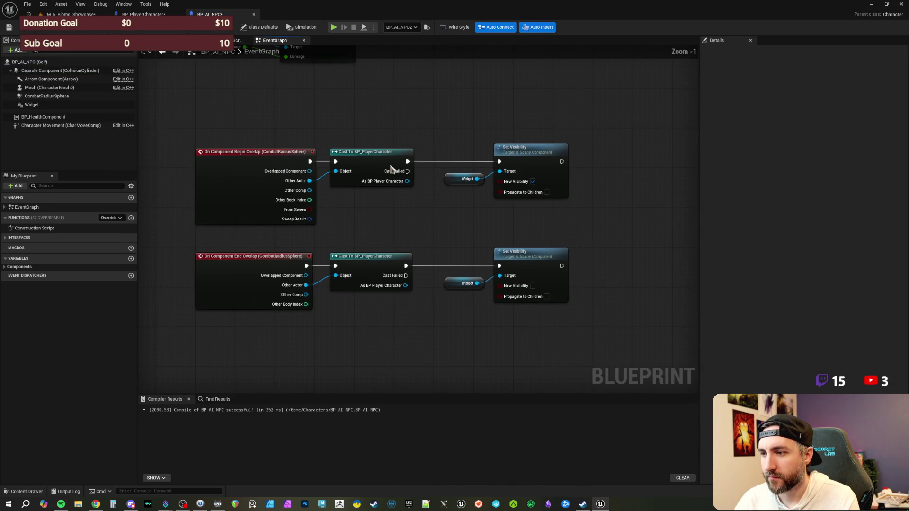
left_click(71, 14)
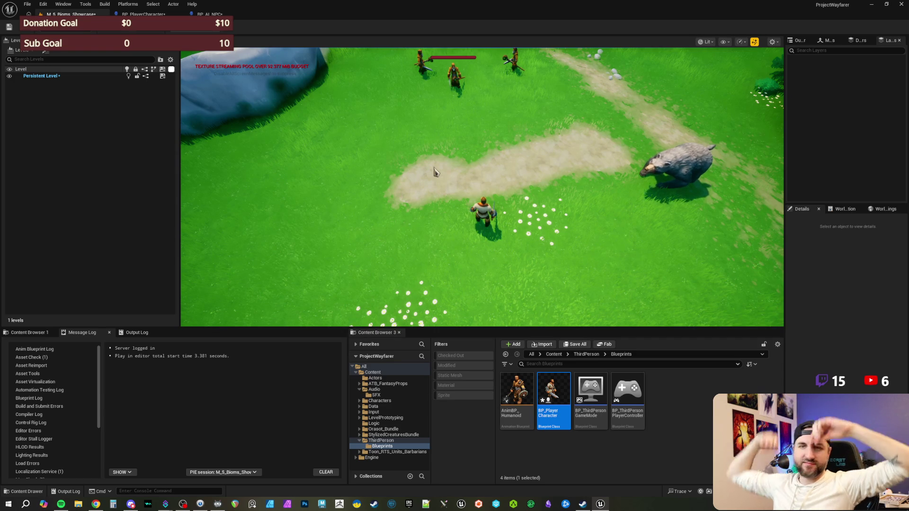
Play-test walking toward the NPCs, then eject with F8 and select an NPC.
left_click(555, 228)
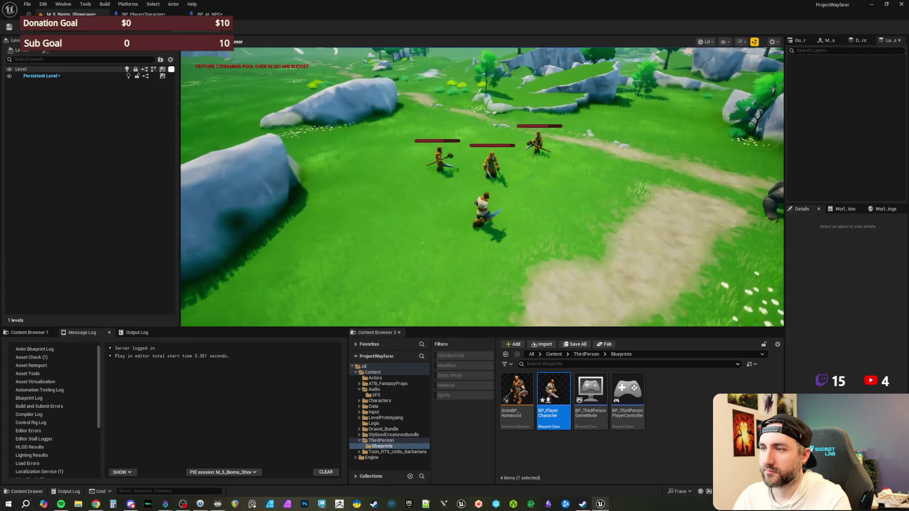
key("F8")
left_click(480, 164)
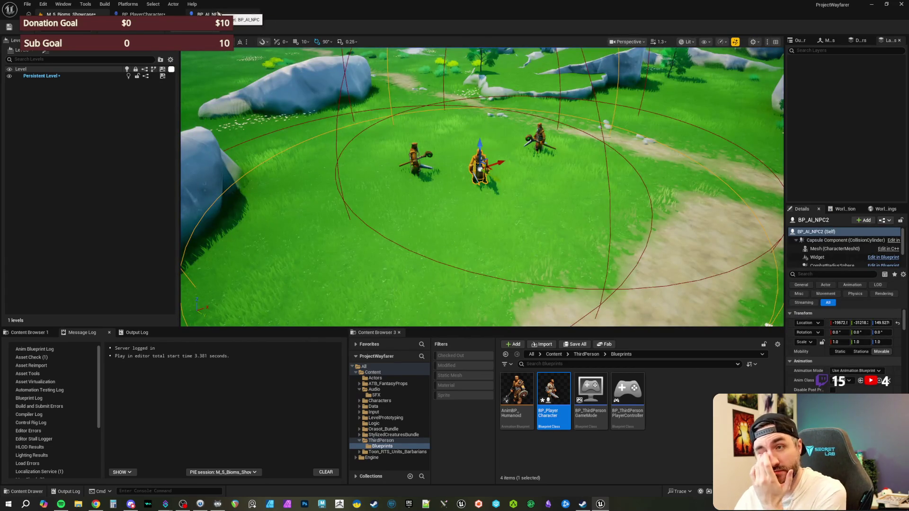
Give CombatRadiusSphere Custom collision ignoring all channels except Pawn overlap, then compile and save.
left_click(218, 13)
left_click(48, 96)
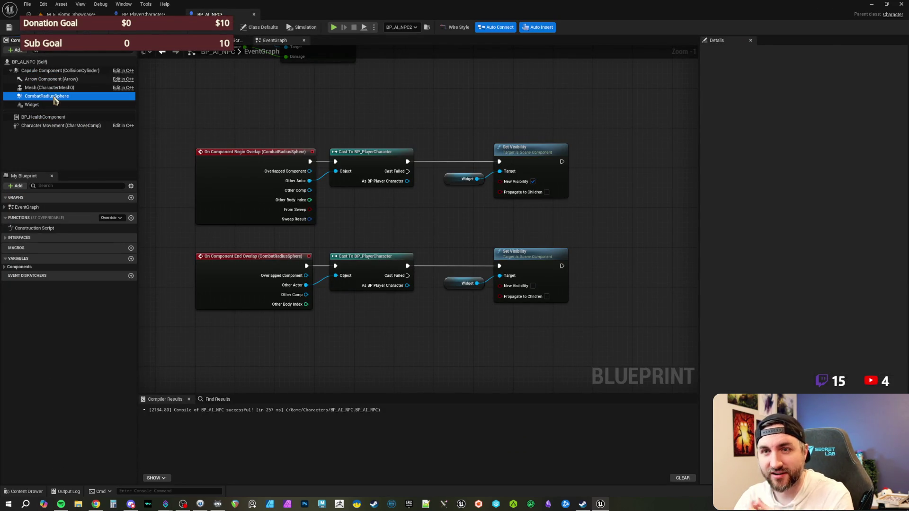
scroll(843, 311, "down", 10)
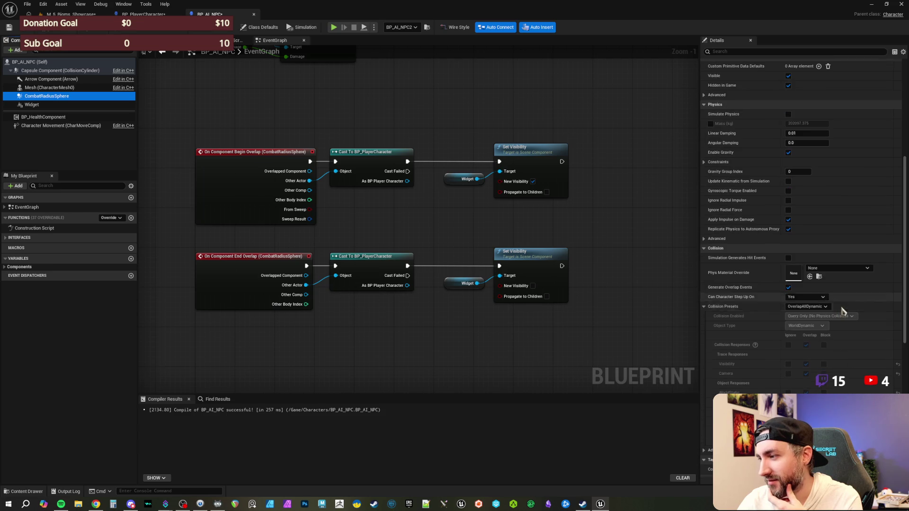
left_click(822, 307)
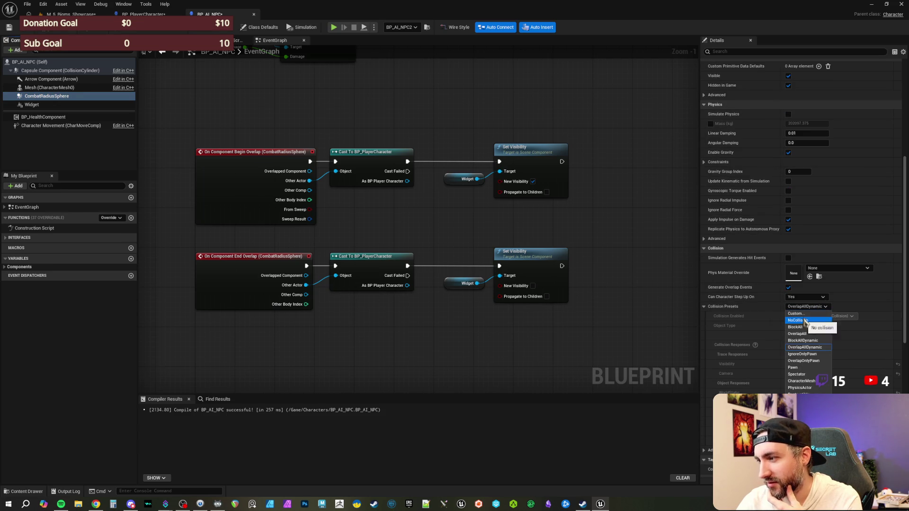
left_click(795, 313)
scroll(833, 332, "down", 2)
left_click(788, 289)
left_click(789, 288)
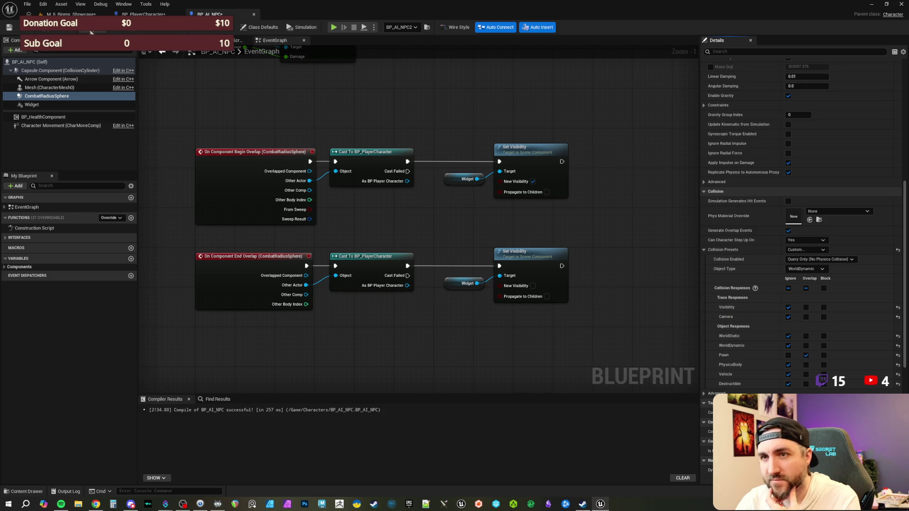
left_click(27, 33)
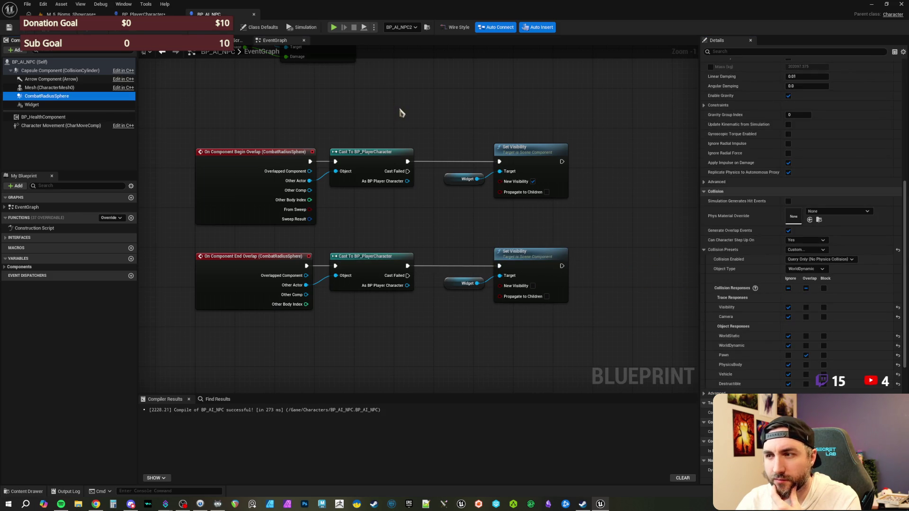
left_click_drag(402, 112, 347, 144)
left_click(144, 14)
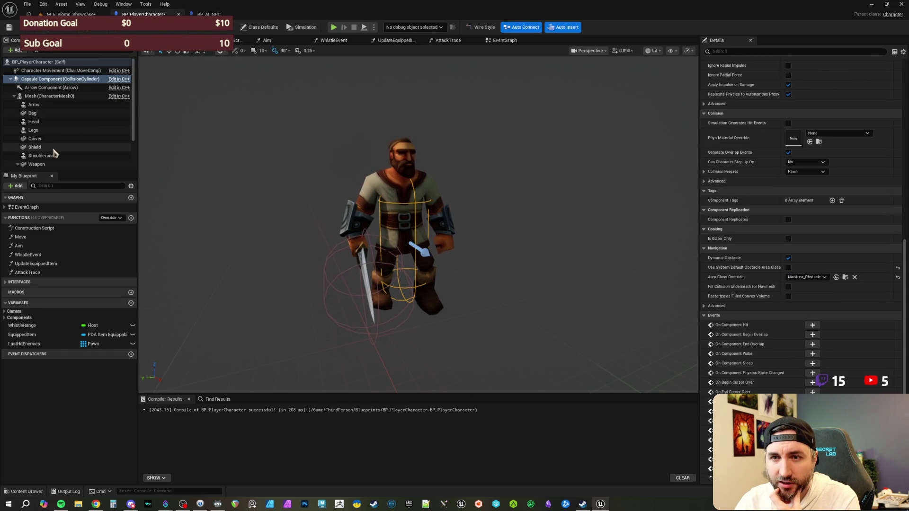
Make WeaponHitBox ignore all collision channels except overlapping Pawn, then return to the level editor.
scroll(60, 158, "down", 1)
left_click(62, 153)
scroll(853, 322, "up", 3)
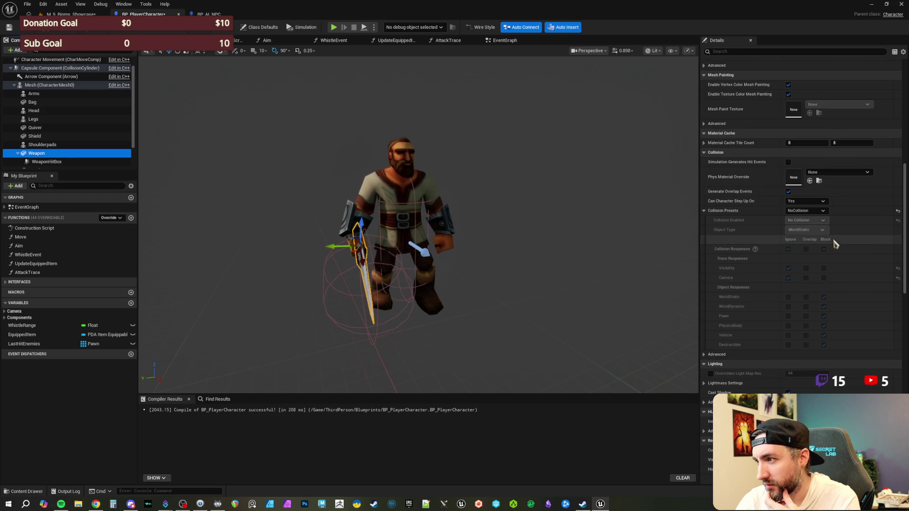
left_click(46, 162)
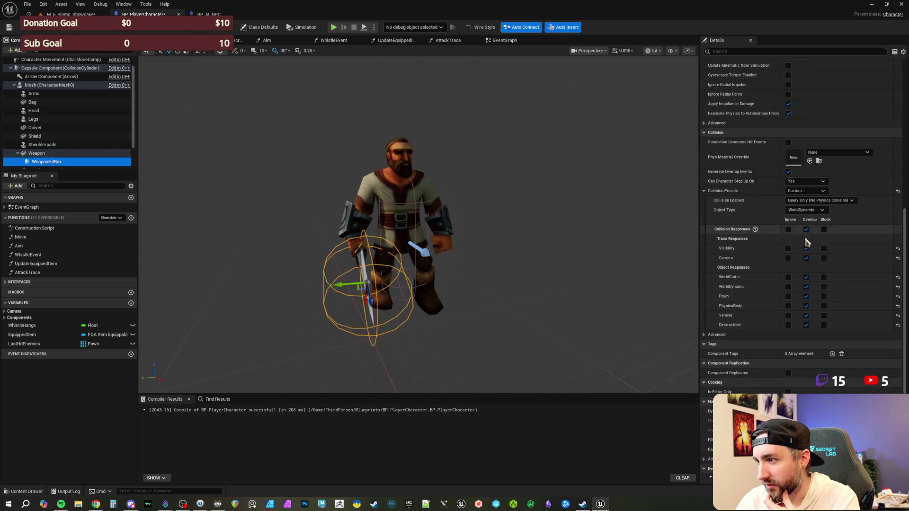
left_click(788, 229)
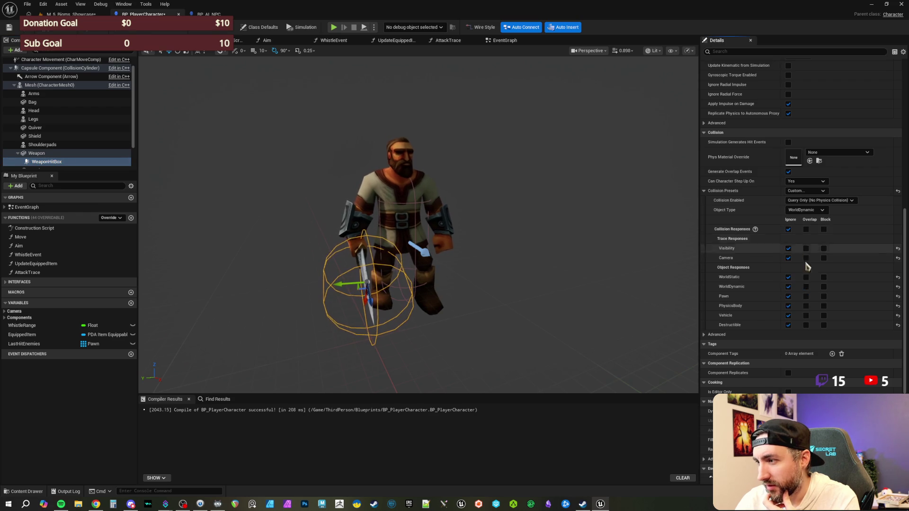
left_click(806, 297)
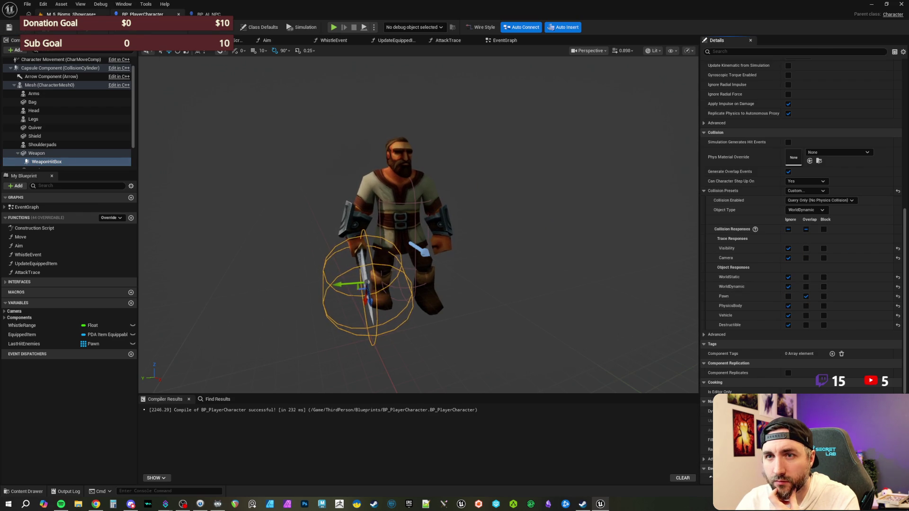
left_click(71, 14)
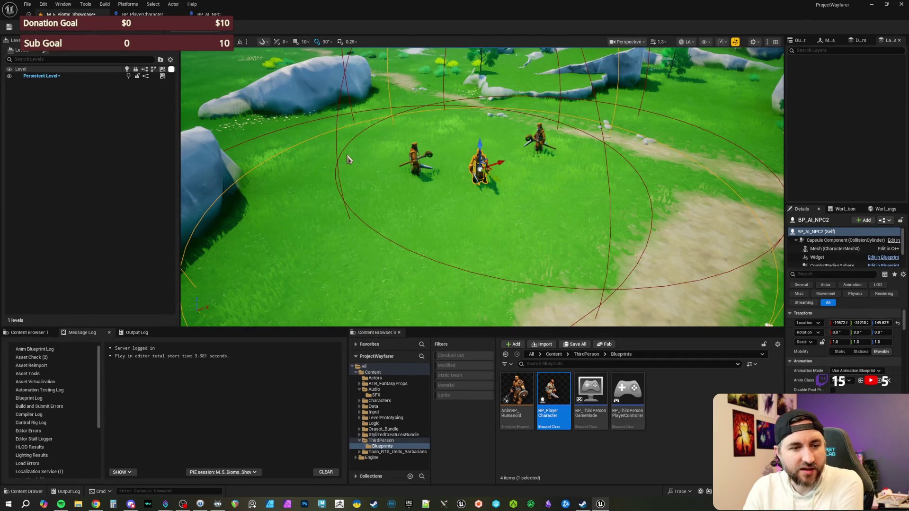
Start a Play-In-Editor session with Alt+P and take control of the player character.
key("alt+p")
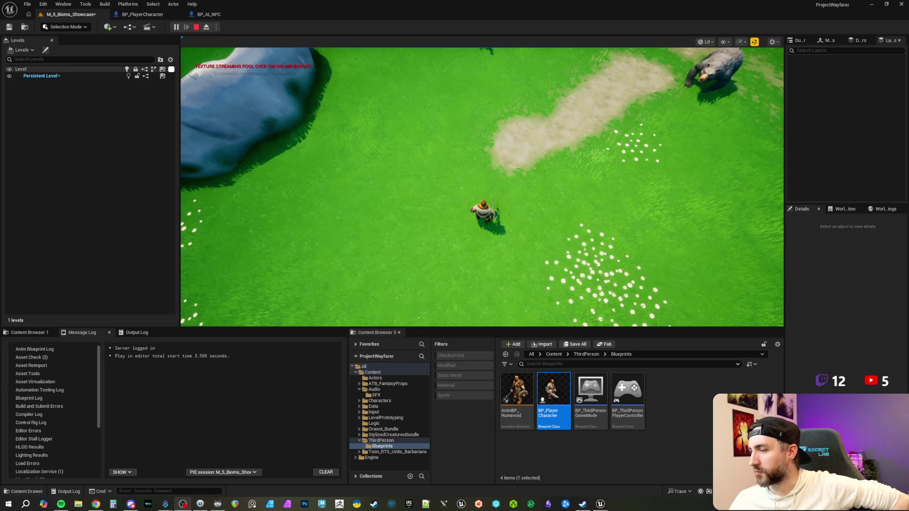
left_click(593, 196)
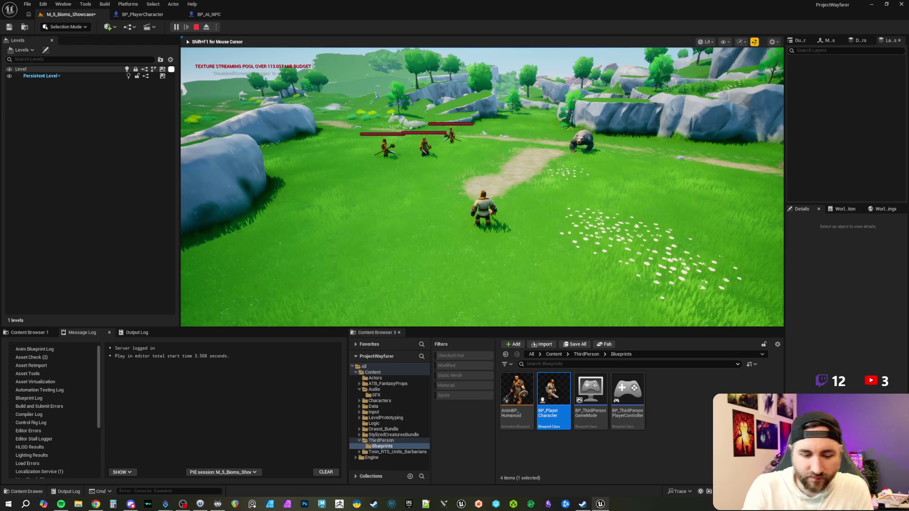
Stop the Play-In-Editor session and return to the BP_AI_NPC blueprint.
mouse_move(482, 186)
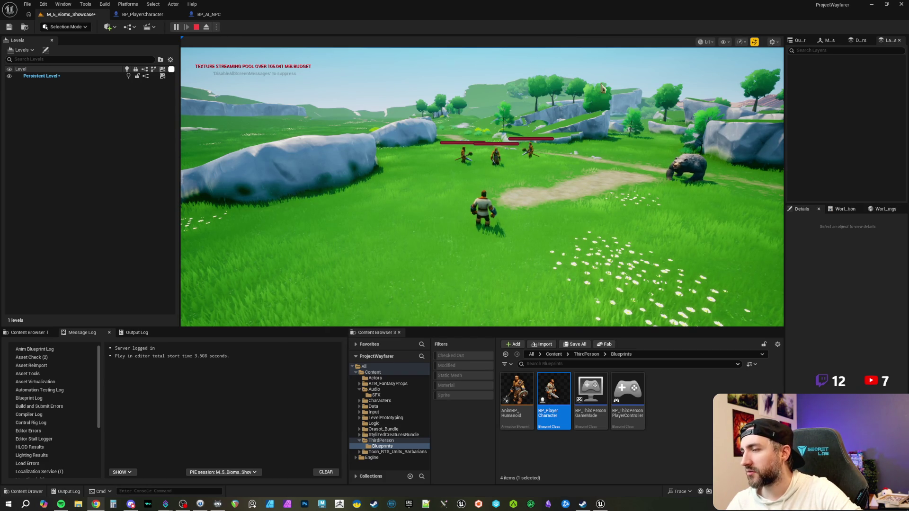
left_click(487, 18)
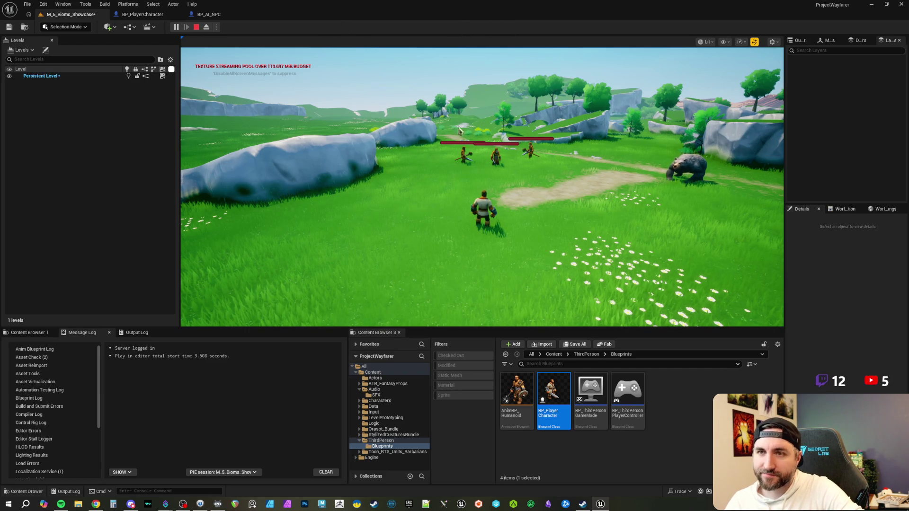
left_click(195, 28)
left_click(209, 14)
Turn off Visible on the Widget component so the health bar starts hidden, compile, and return to M_5_Bioms_Showcase.
left_click(95, 104)
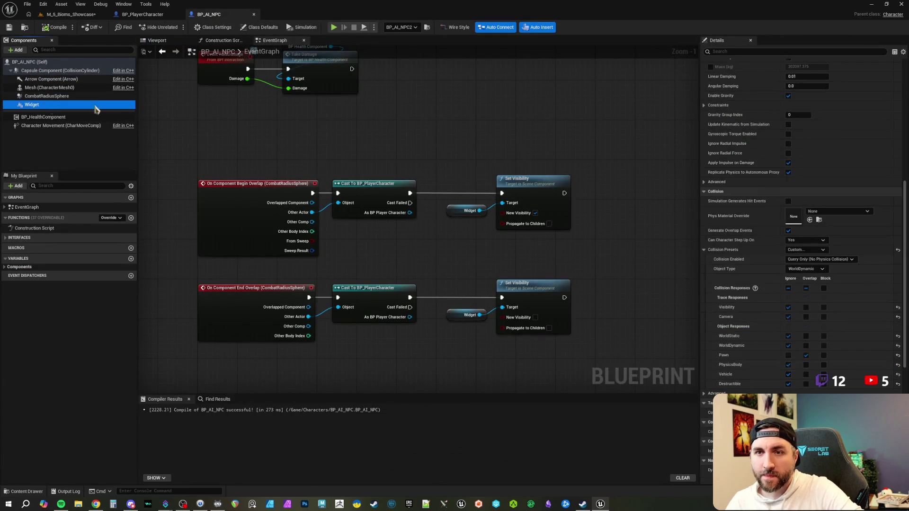
scroll(782, 245, "down", 5)
left_click(788, 182)
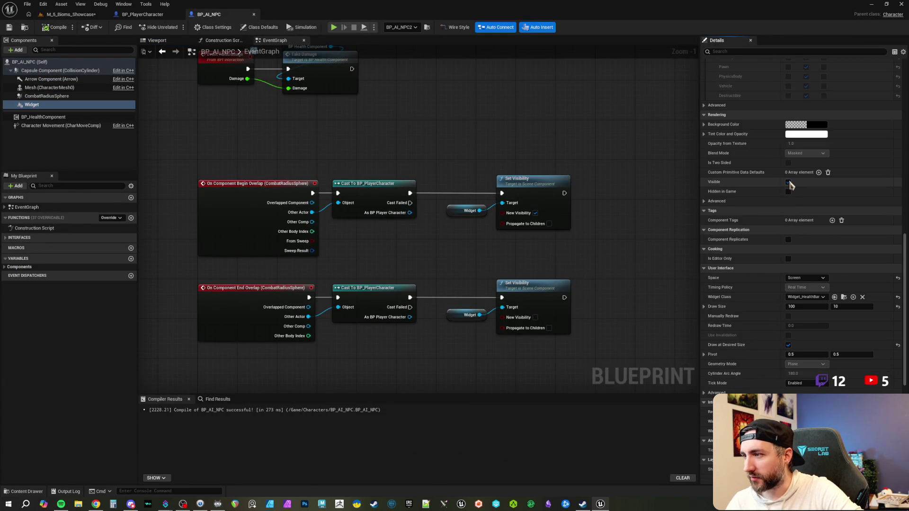
left_click(54, 27)
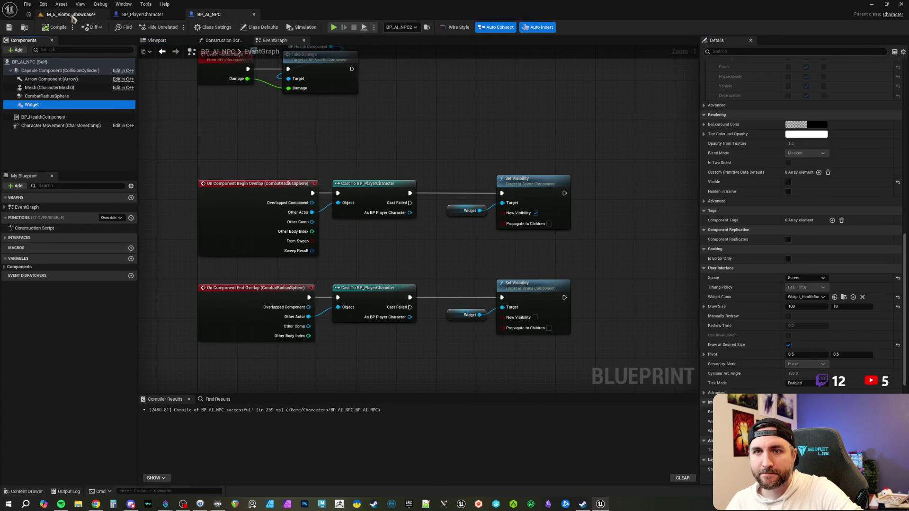
left_click(71, 14)
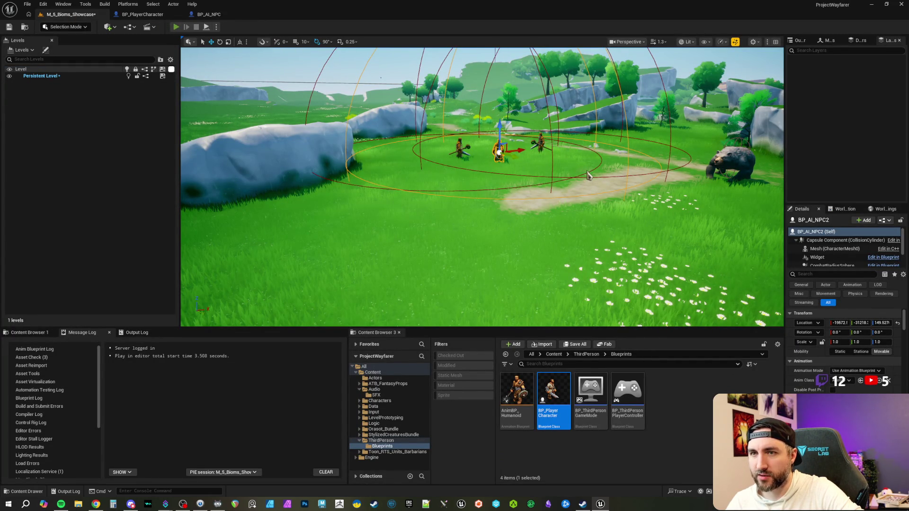
Play-test by running into the three NPCs' combat sphere and back out, then return to BP_AI_NPC.
key("alt+p")
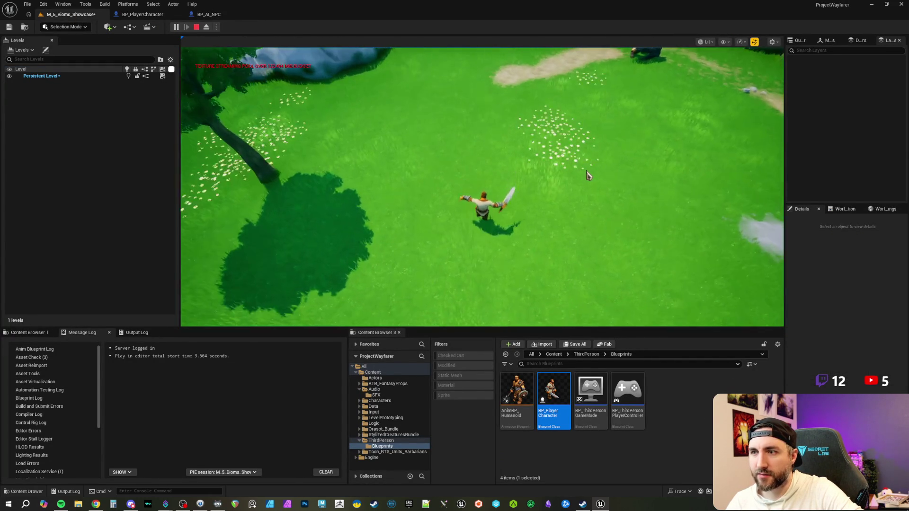
key("w")
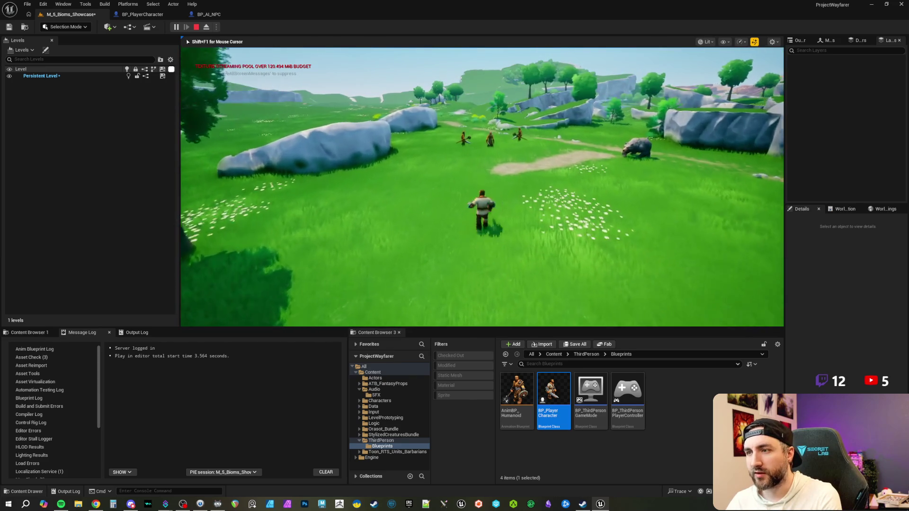
key("w")
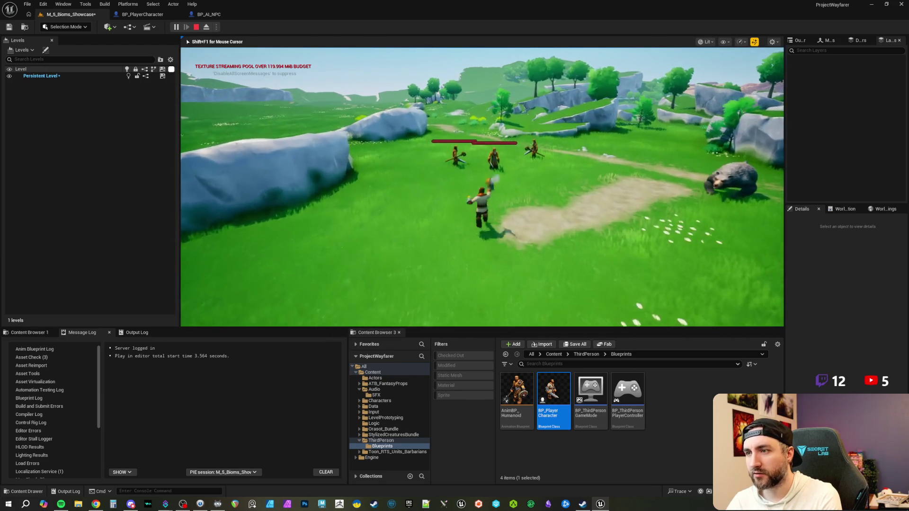
key("w")
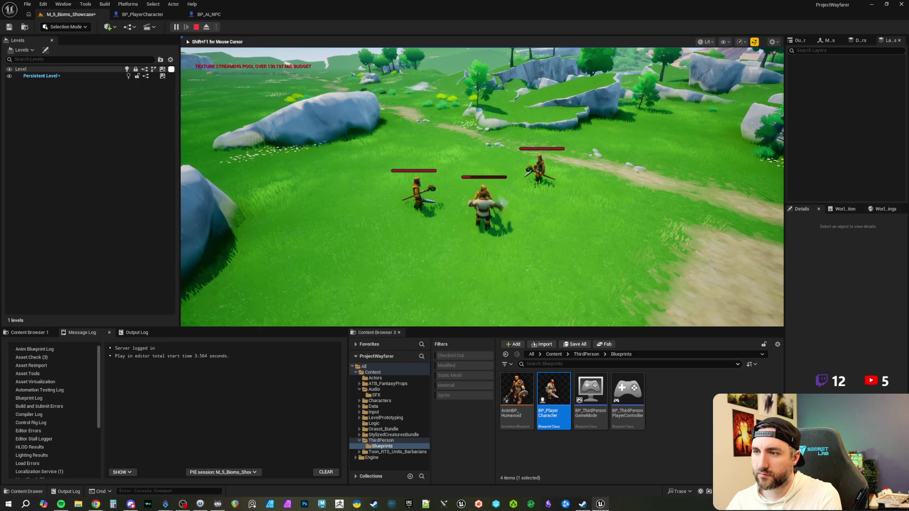
key("w")
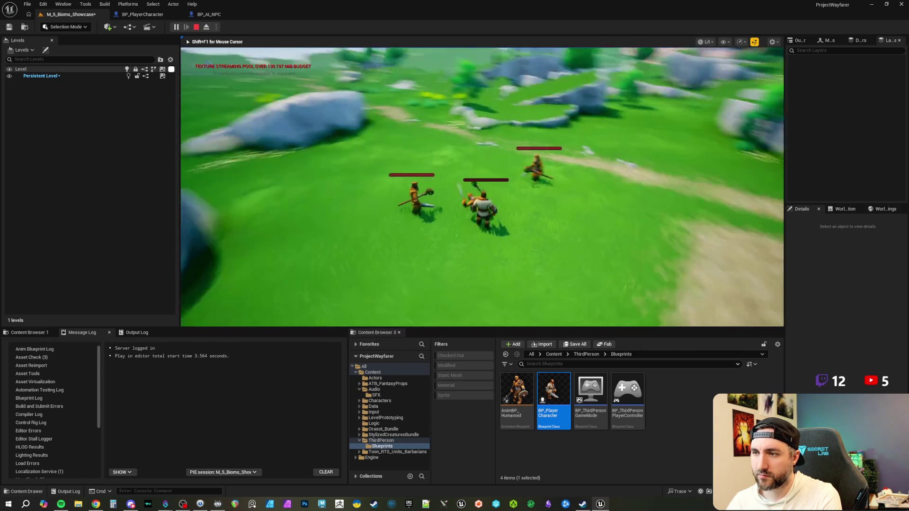
key("w")
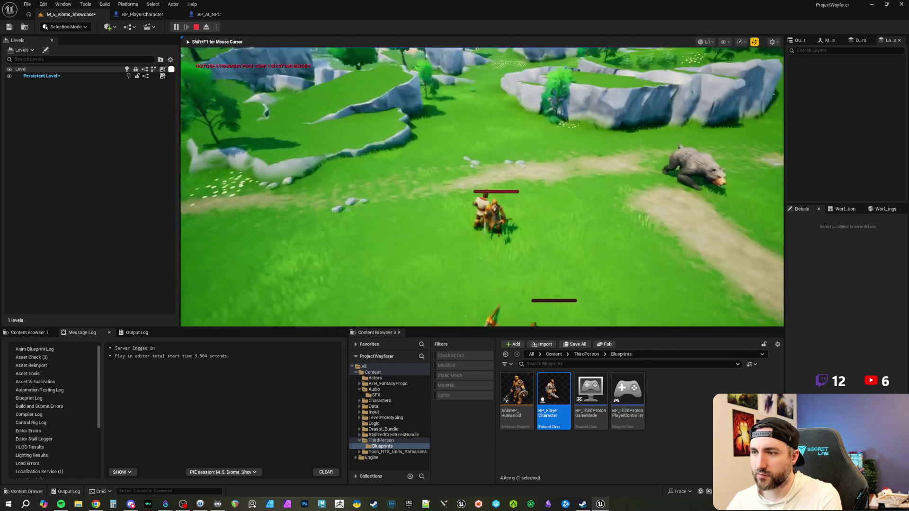
key("w")
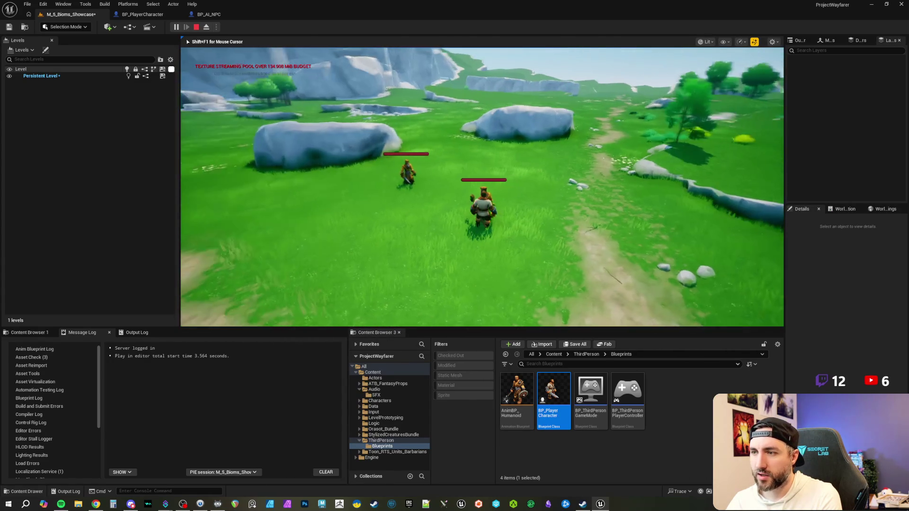
key("w")
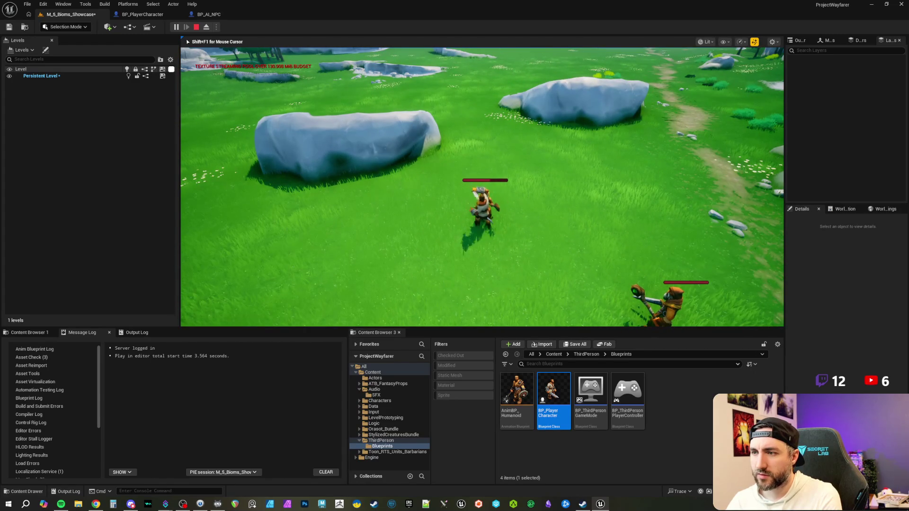
key("w")
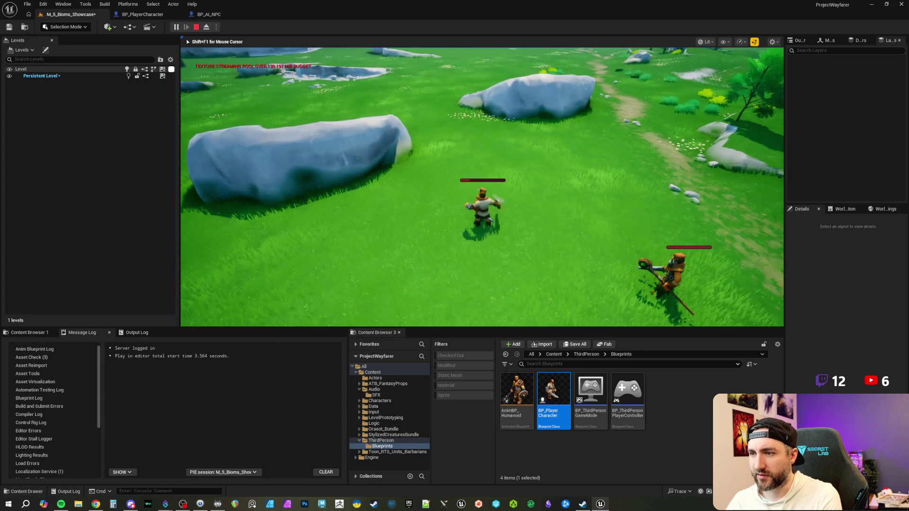
key("w")
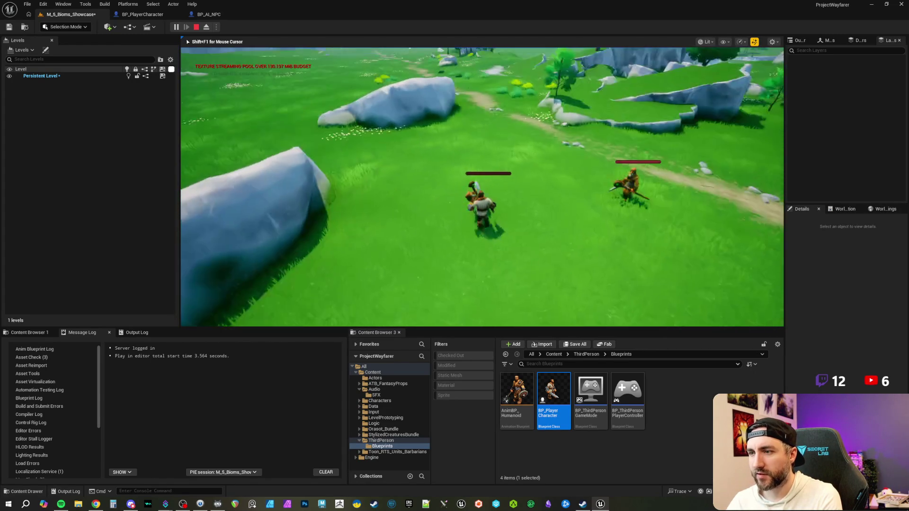
key("w")
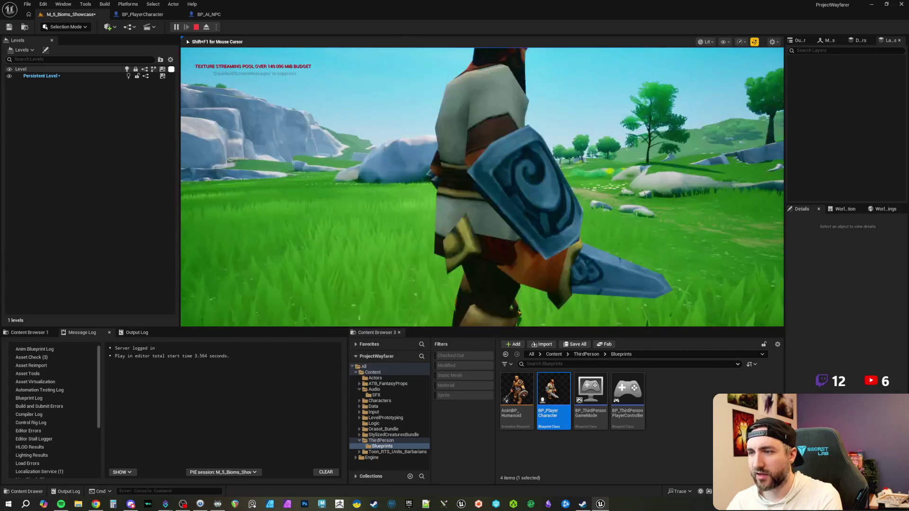
key("Escape")
left_click(202, 15)
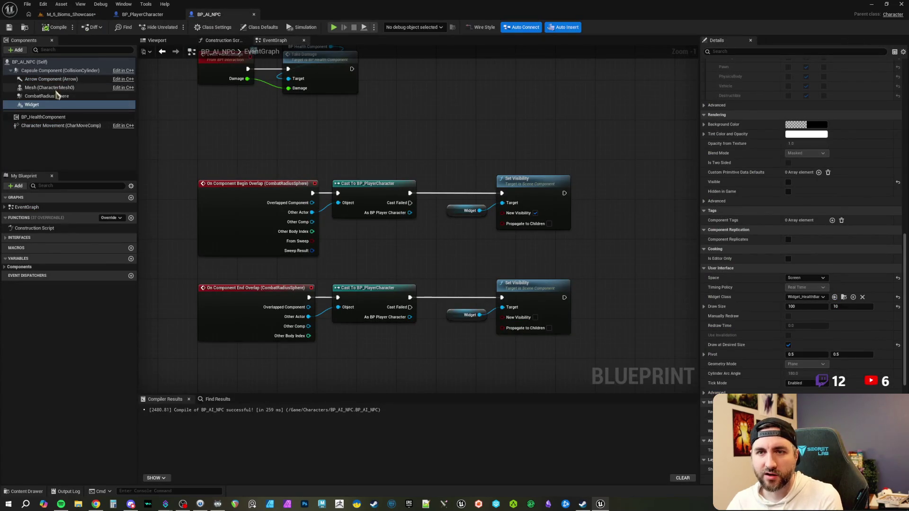
Give the Mesh a Custom collision preset that ignores the Camera trace, then compile and save.
left_click(54, 87)
scroll(807, 208, "down", 1)
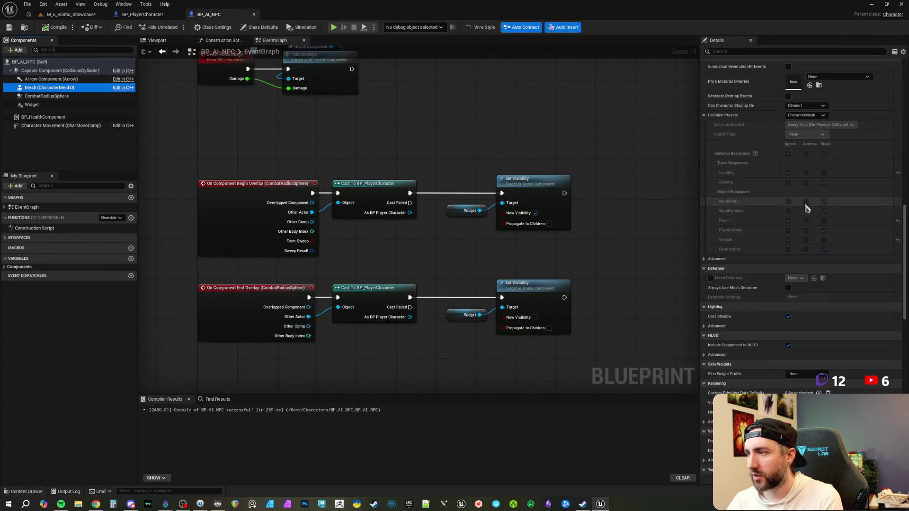
left_click(806, 161)
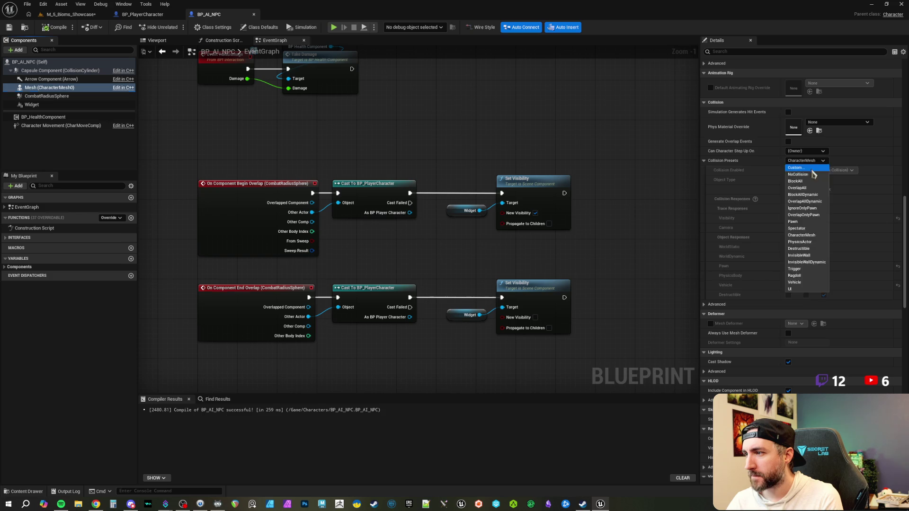
left_click(811, 169)
left_click(788, 228)
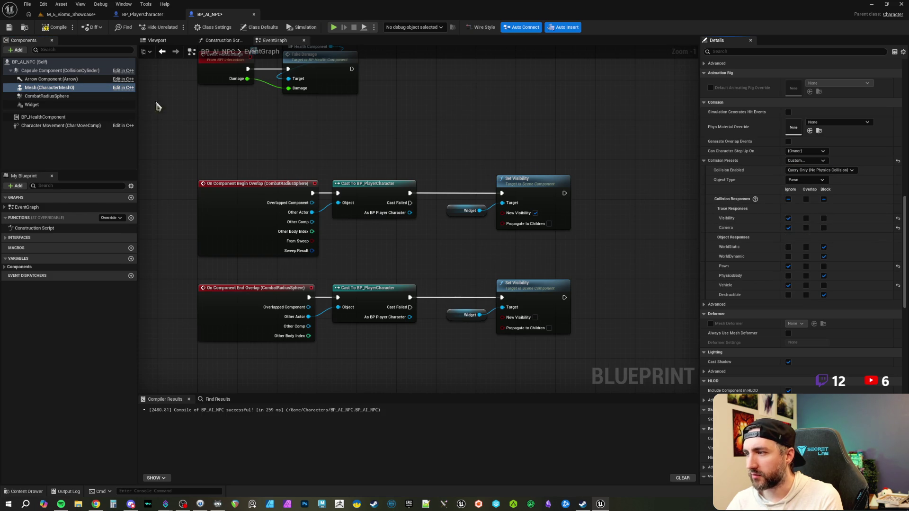
left_click(57, 28)
key("ctrl+s")
Frame BP_AI_NPC2 in the showcase level, zoom out over the NPC group, and clear the Content Browser selection.
left_click(62, 14)
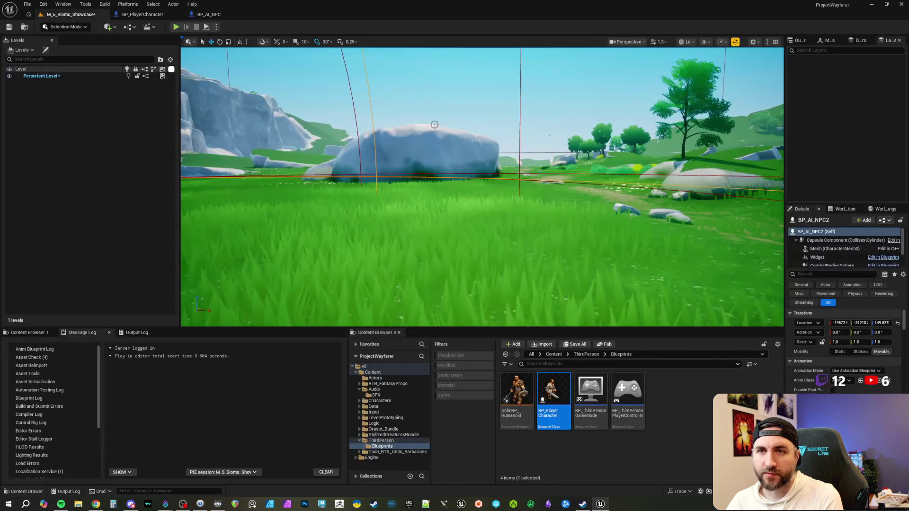
key("f")
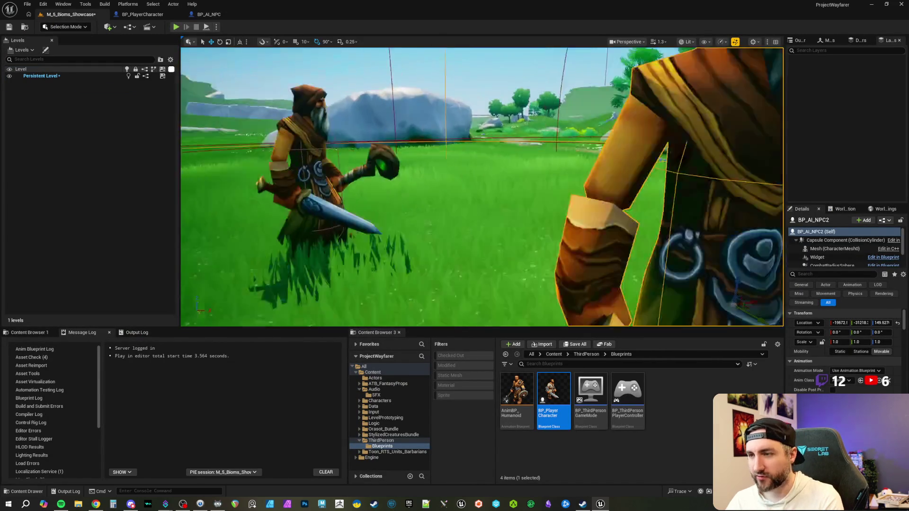
scroll(482, 186, "down", 5)
key("Escape")
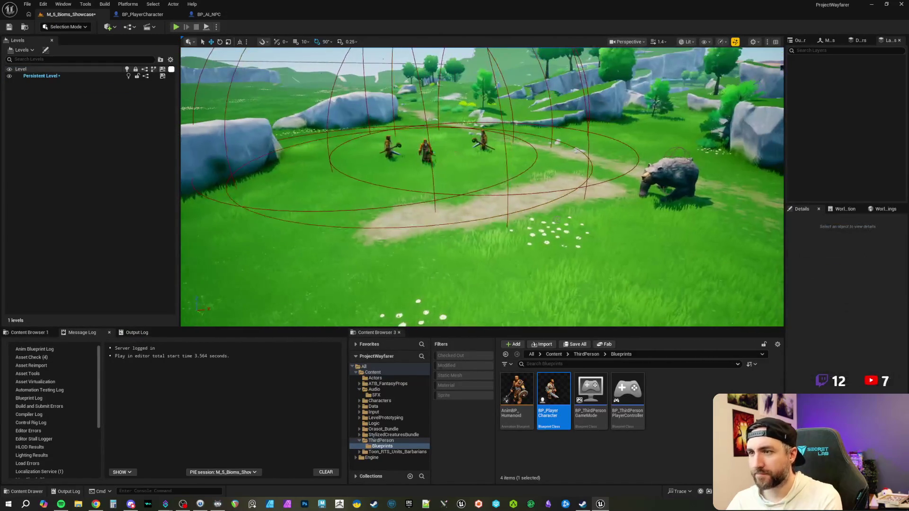
scroll(558, 219, "down", 2)
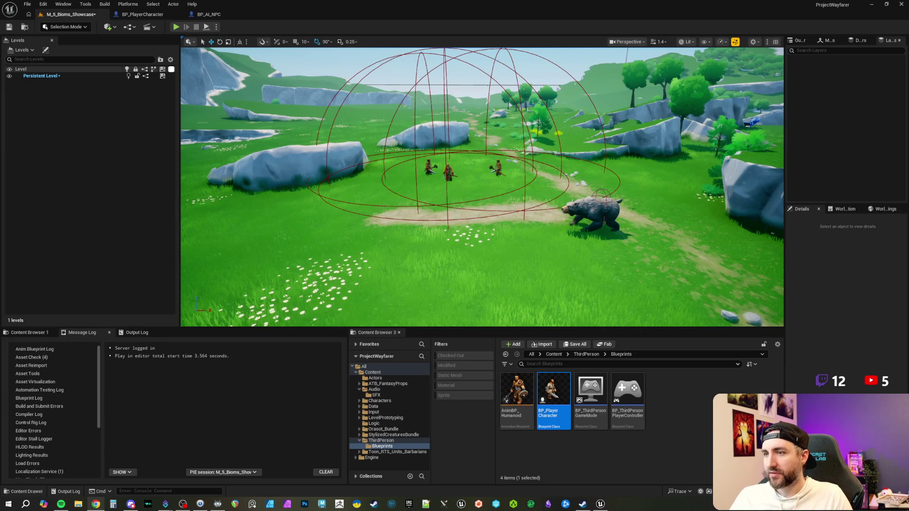
left_click(545, 34)
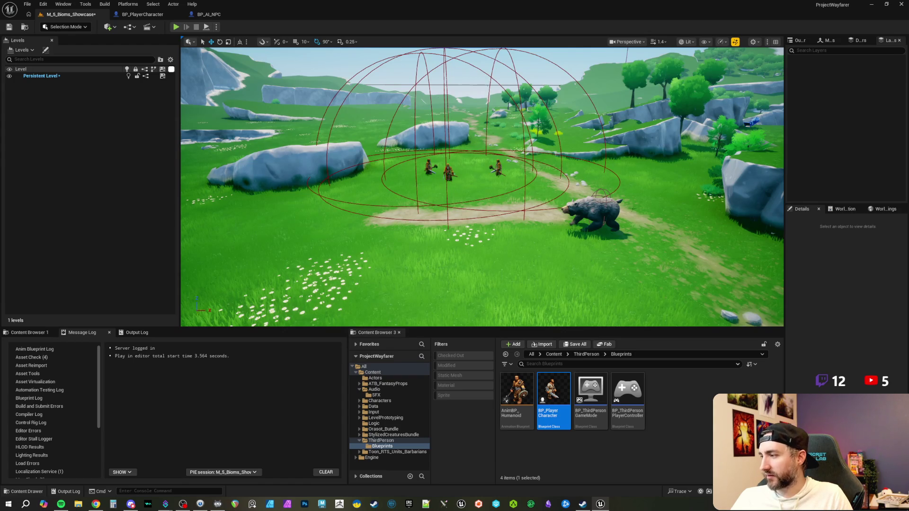
left_click(680, 410)
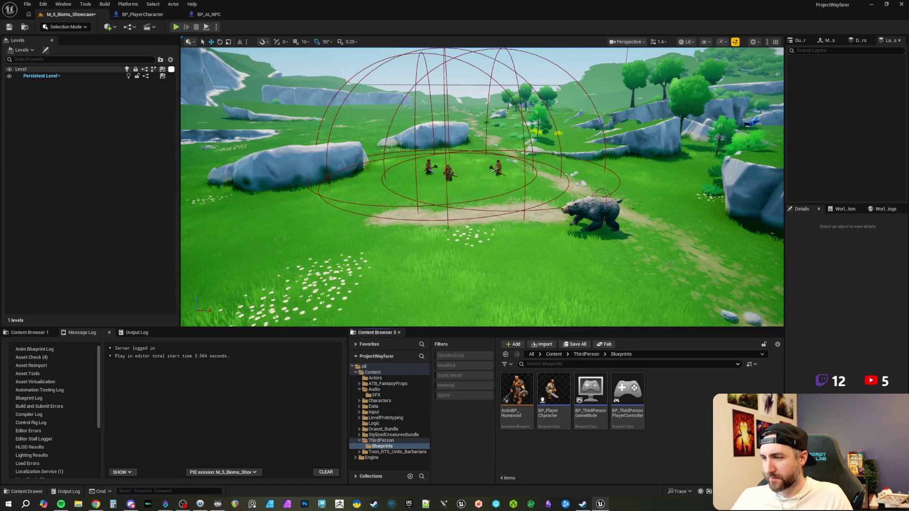
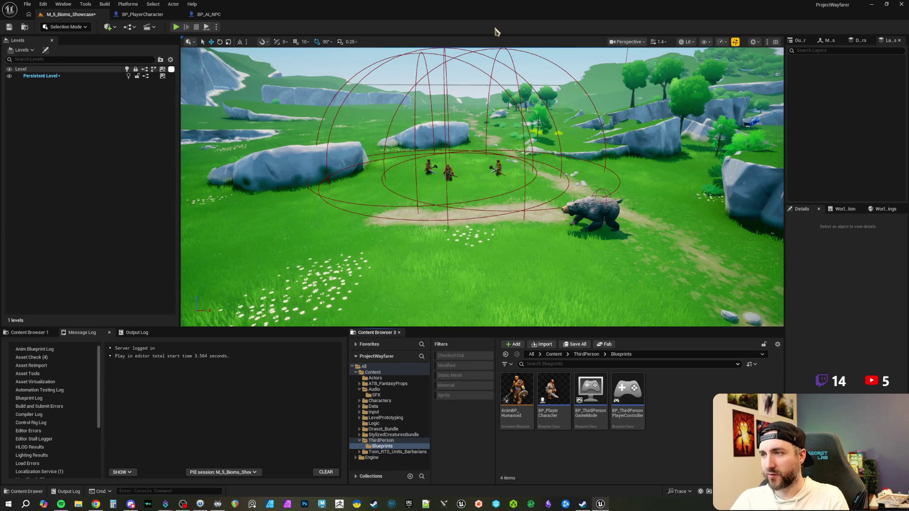
Fly toward the lone tree and select the foliage actor InstancedFoliageActor3.
left_click_drag(547, 48, 450, 38)
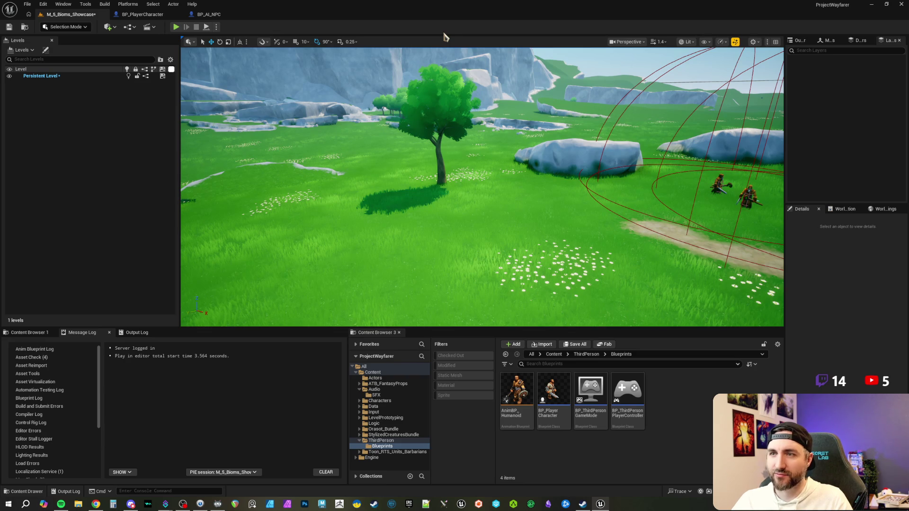
left_click(460, 180)
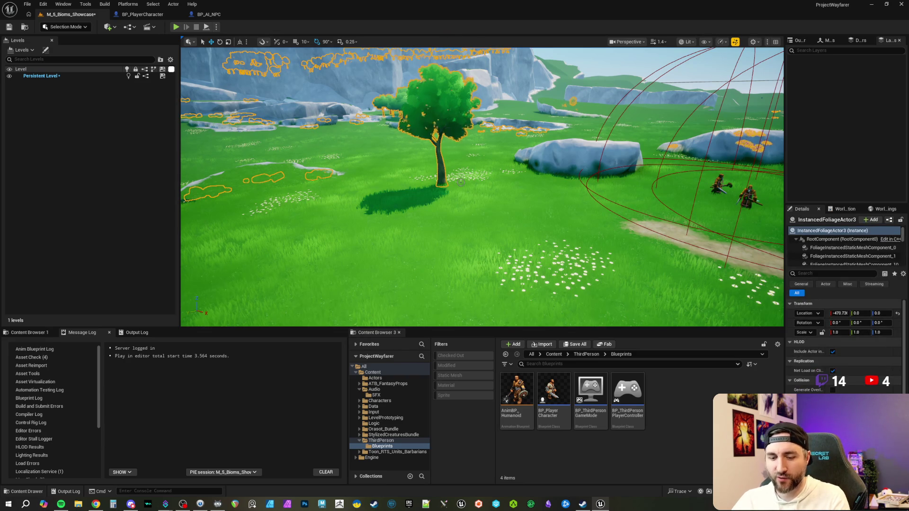
Deselect the foliage and fly the view back toward the barbarians and bear.
key("Escape")
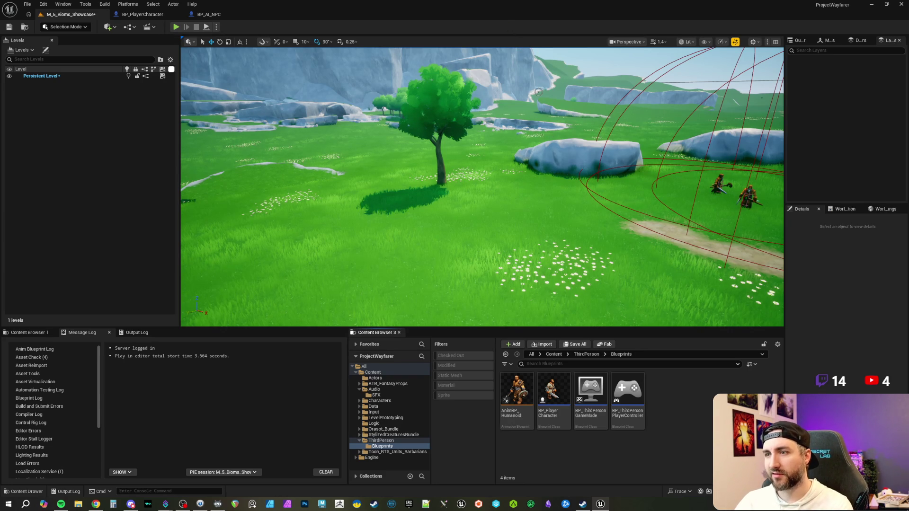
mouse_move(539, 92)
left_mouse_down()
mouse_move(563, 76)
mouse_move(573, 45)
left_mouse_up()
Lower the camera speed while framing the three barbarians in their red patrol sphere.
scroll(568, 45, "down", 1)
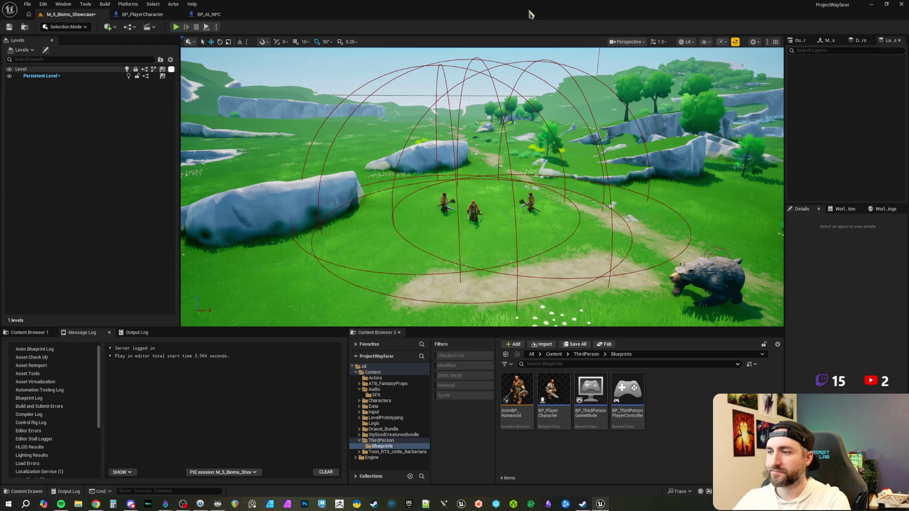
Preview both level cameras and the bear, then undo the selection and fly closer to the barbarians.
left_click_drag(533, 74, 611, 74)
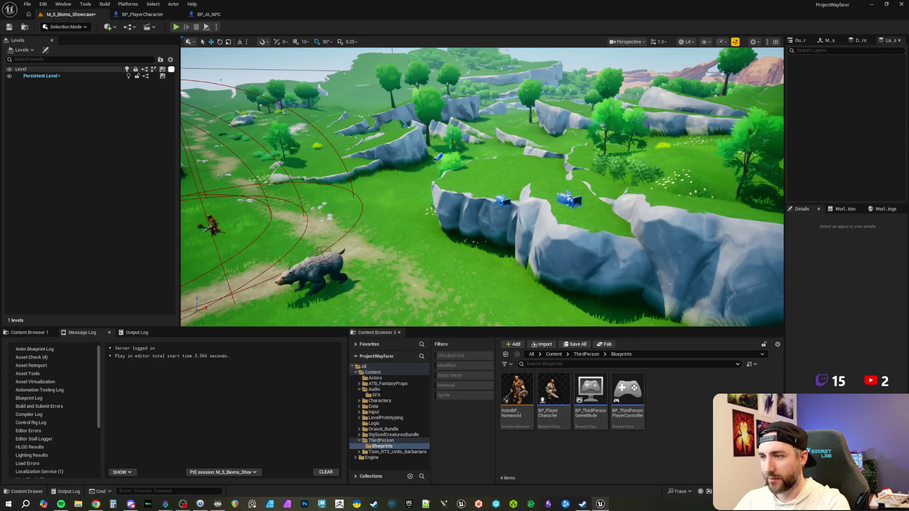
left_click(570, 199)
left_click(503, 200, "ctrl")
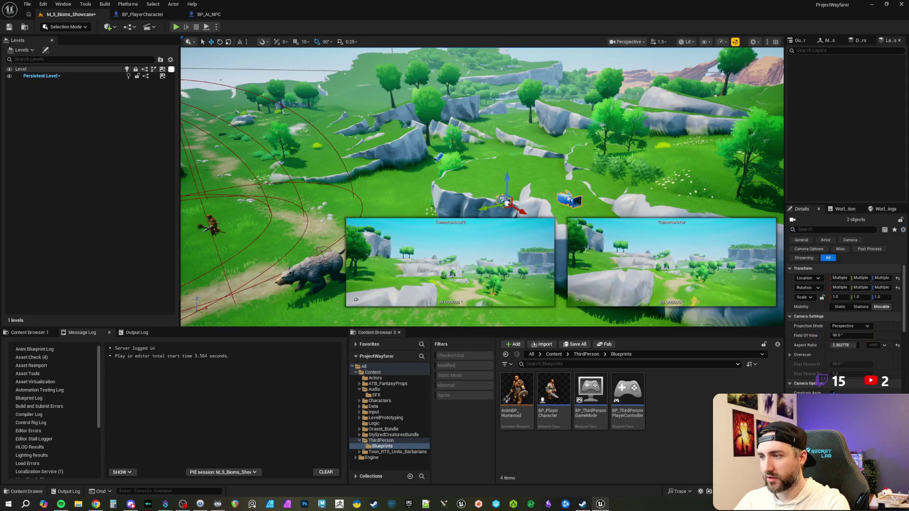
left_click(308, 273, "ctrl")
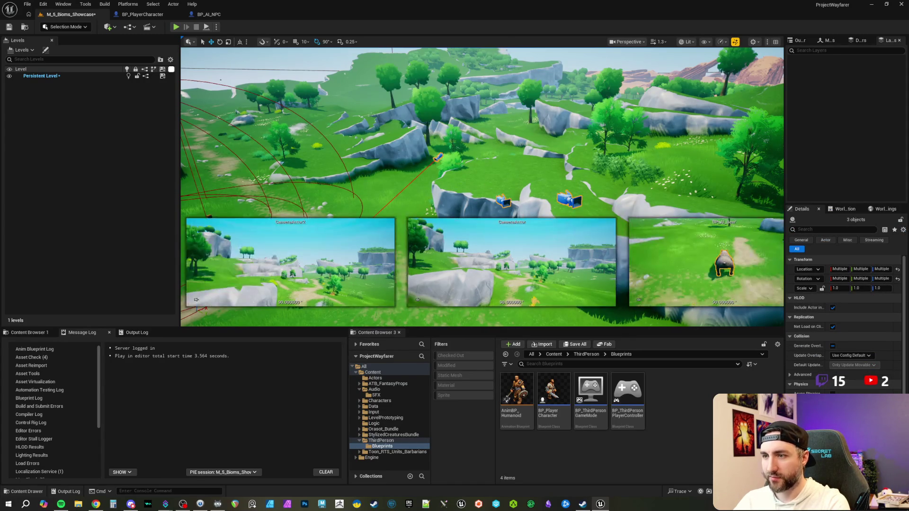
left_click_drag(308, 274, 284, 274)
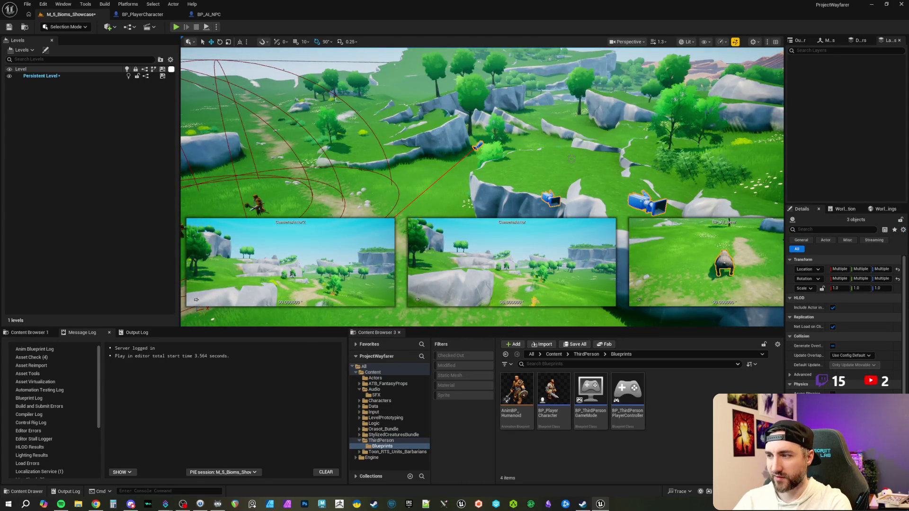
scroll(578, 169, "up", 2)
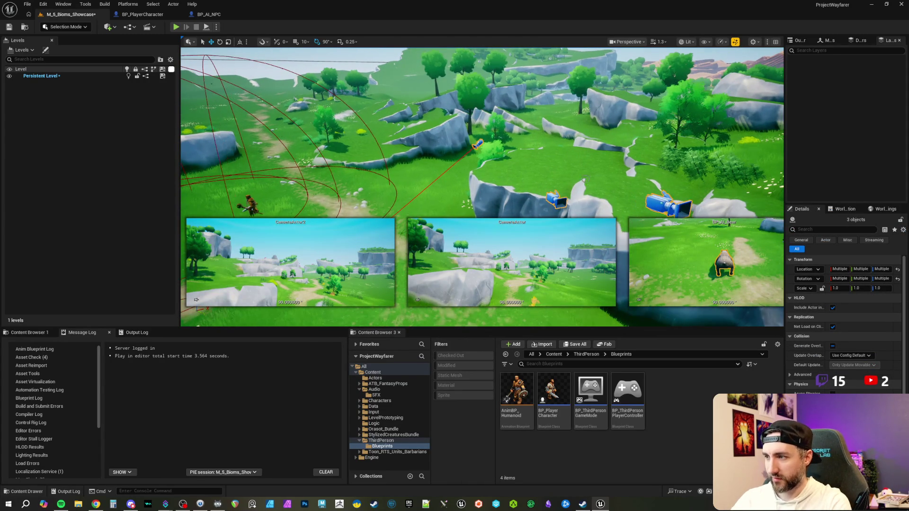
key("ctrl+z")
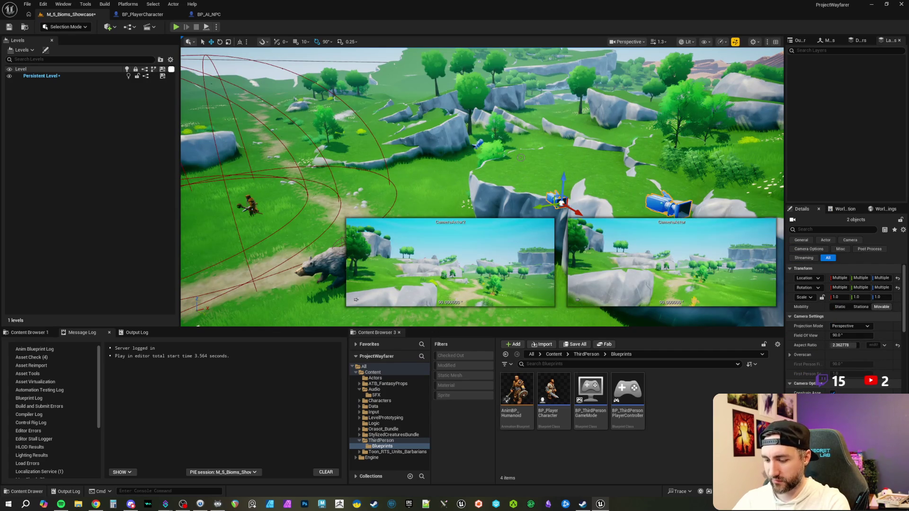
left_click_drag(520, 157, 473, 166)
Move the camera lower toward the bear and turn to follow it across the grass.
key("w")
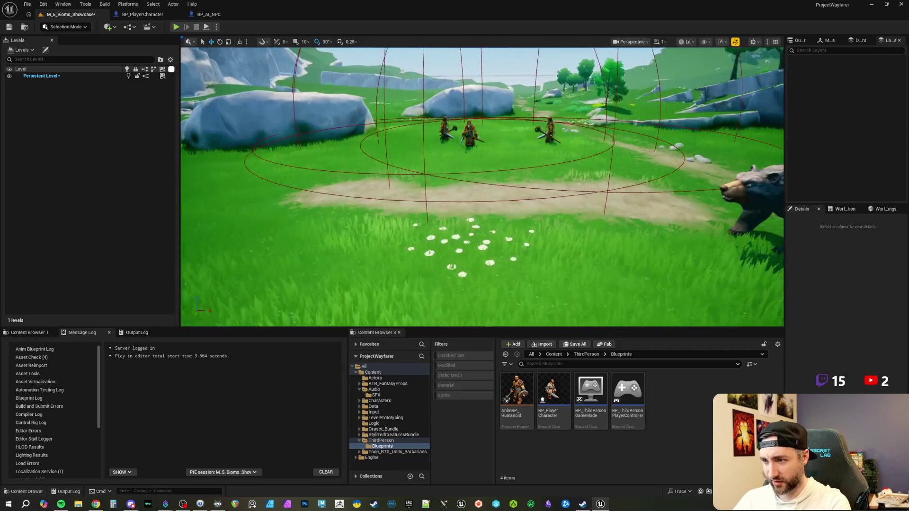
left_click_drag(564, 165, 547, 166)
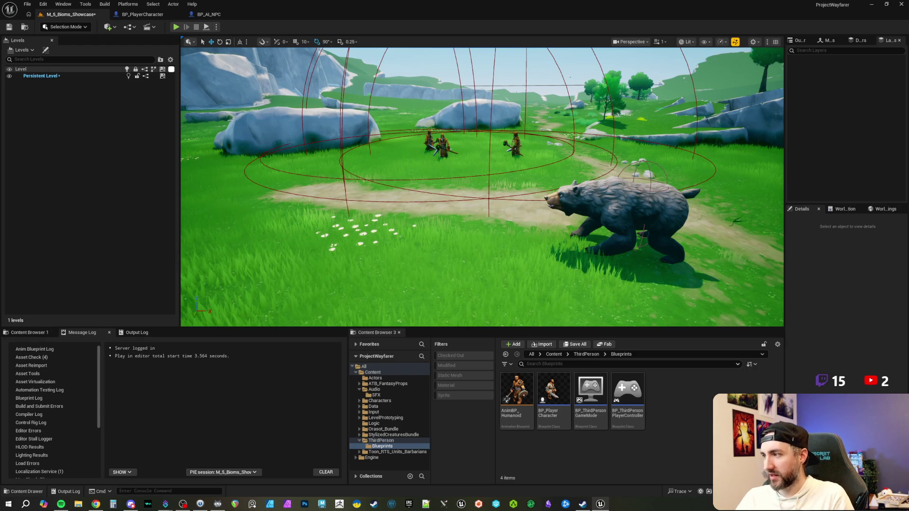
Look at the Reddit post in Chrome, then return to the Unreal editor.
key("alt+Tab")
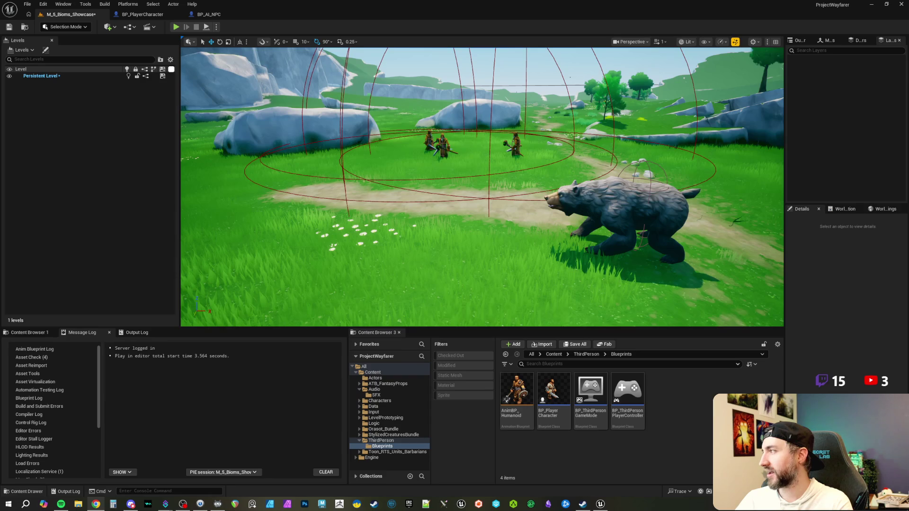
mouse_move(908, 85)
left_mouse_down()
mouse_move(592, 99)
mouse_move(512, 134)
mouse_move(721, 150)
mouse_move(908, 142)
left_mouse_up()
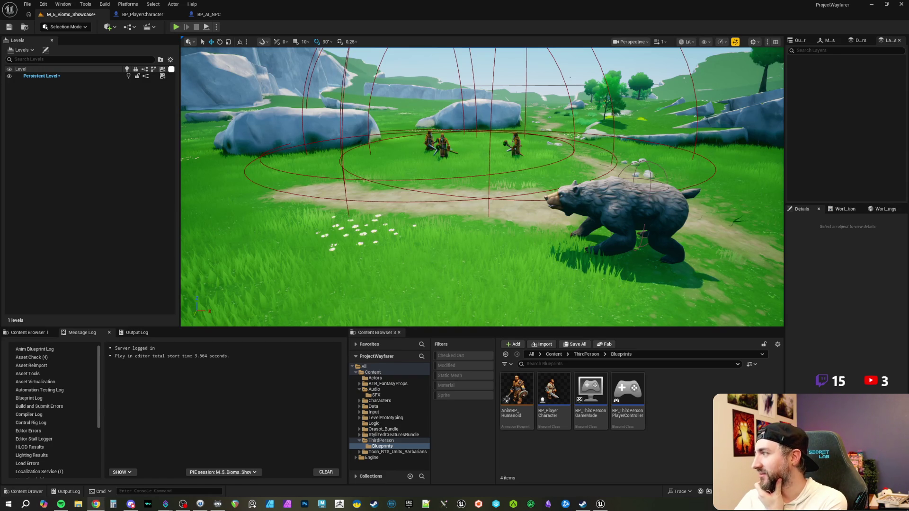
left_click(448, 11)
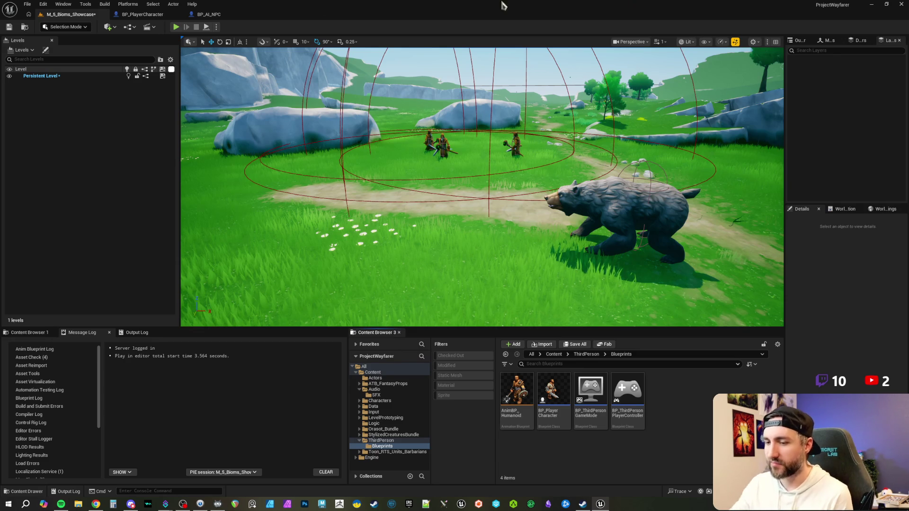
Search Fab for "character portrait" full-screen, filtered to Unreal Engine products.
left_click(96, 503)
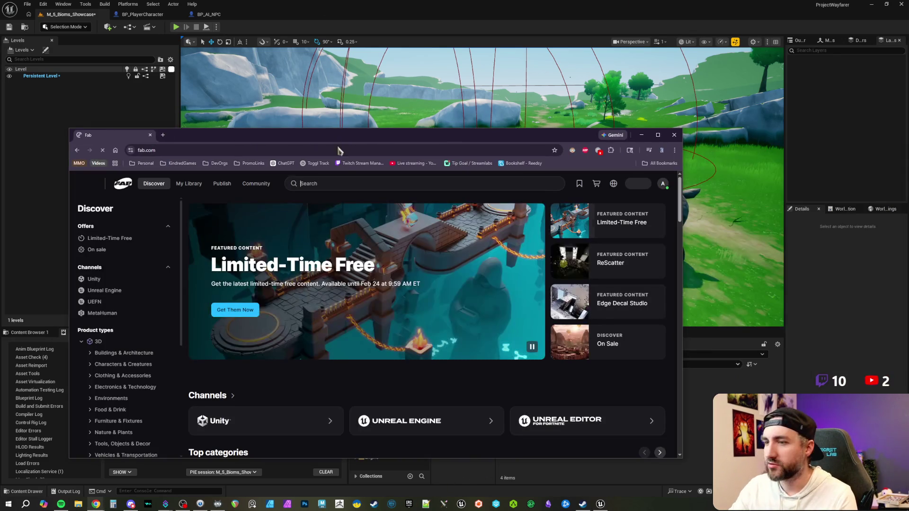
left_click(310, 183)
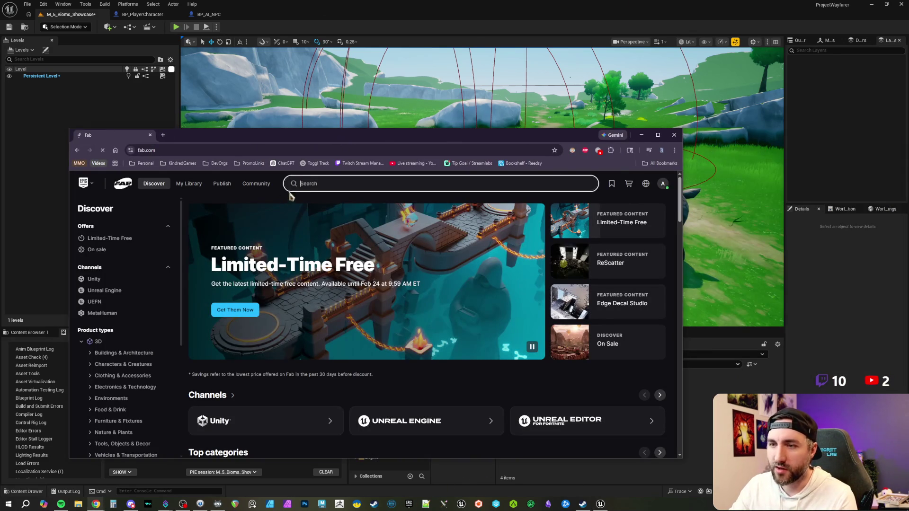
type("character portrait")
key("Return")
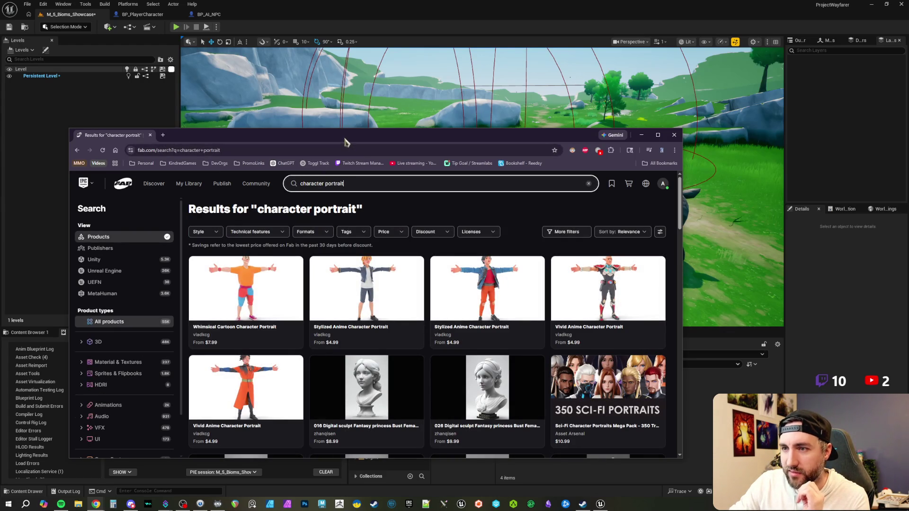
double_click(344, 141)
left_click(35, 143)
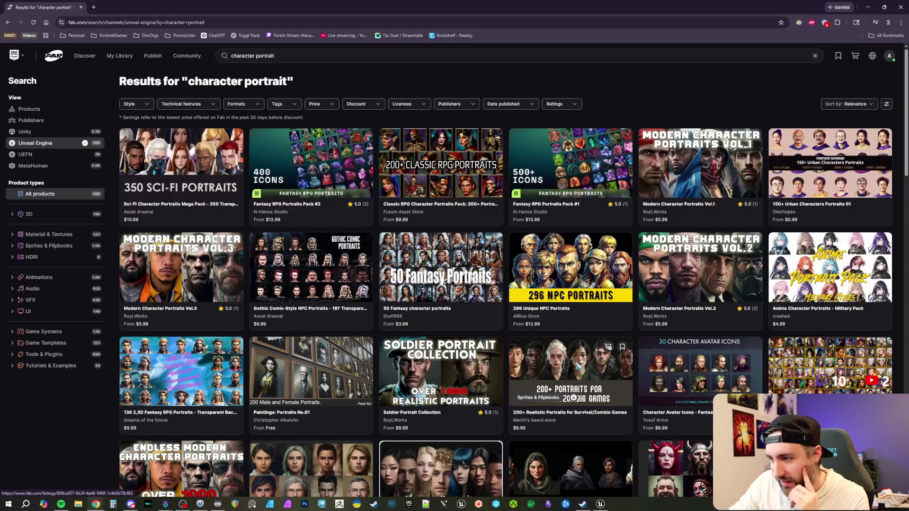
Scroll through the results and open the Arab Character Avatars listing.
scroll(322, 416, "down", 2)
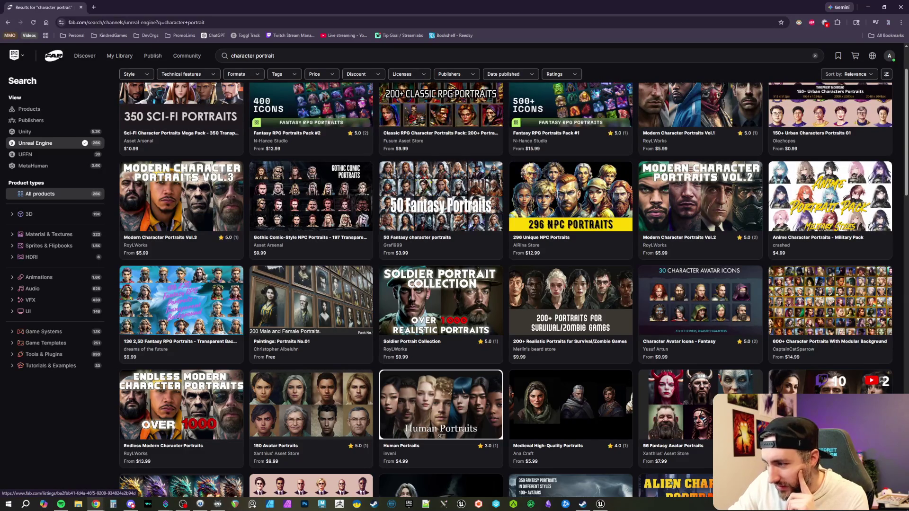
scroll(552, 277, "down", 3)
scroll(551, 277, "down", 4)
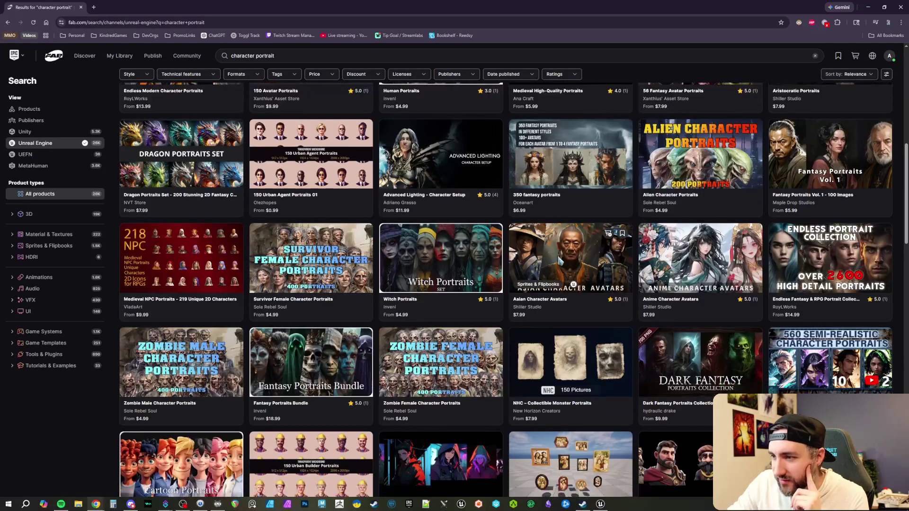
scroll(597, 253, "down", 1)
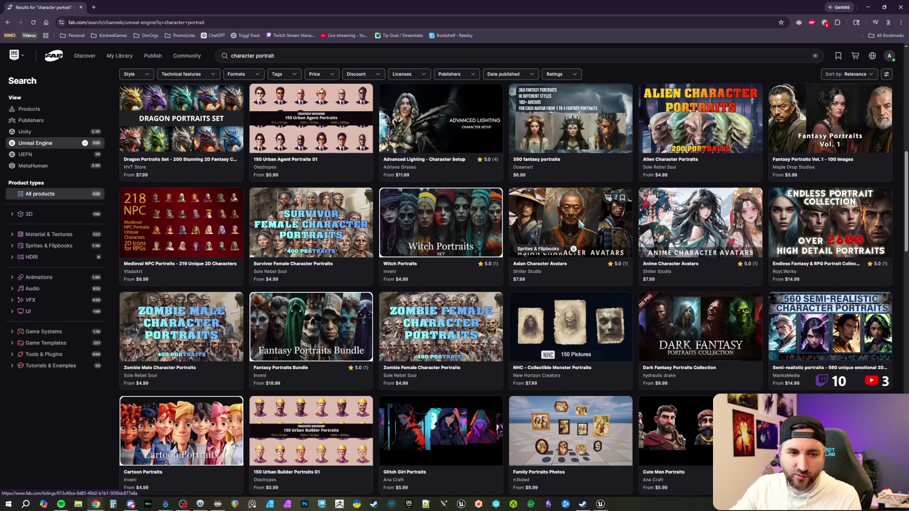
scroll(579, 225, "down", 10)
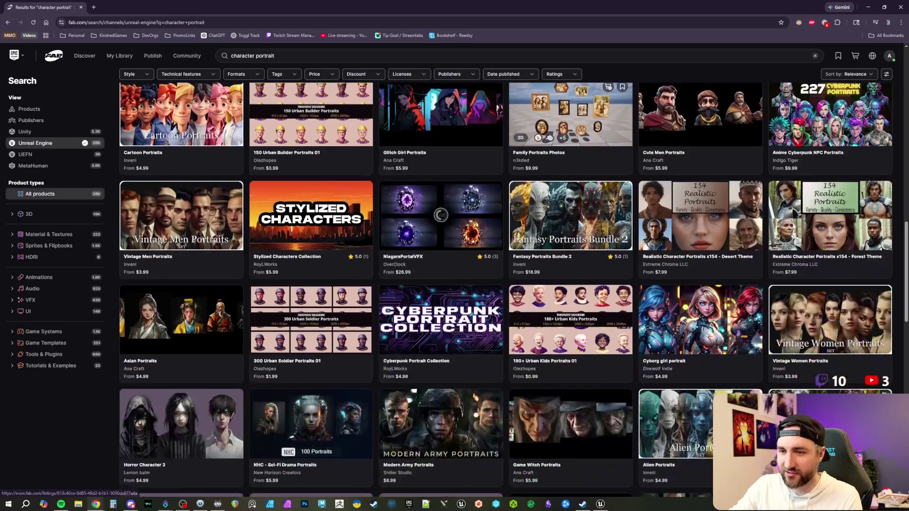
scroll(581, 224, "down", 3)
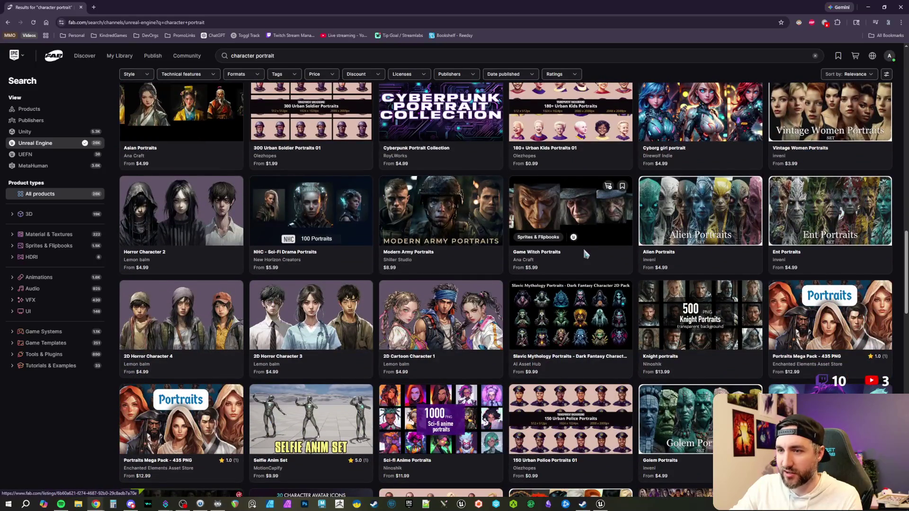
scroll(587, 253, "down", 2)
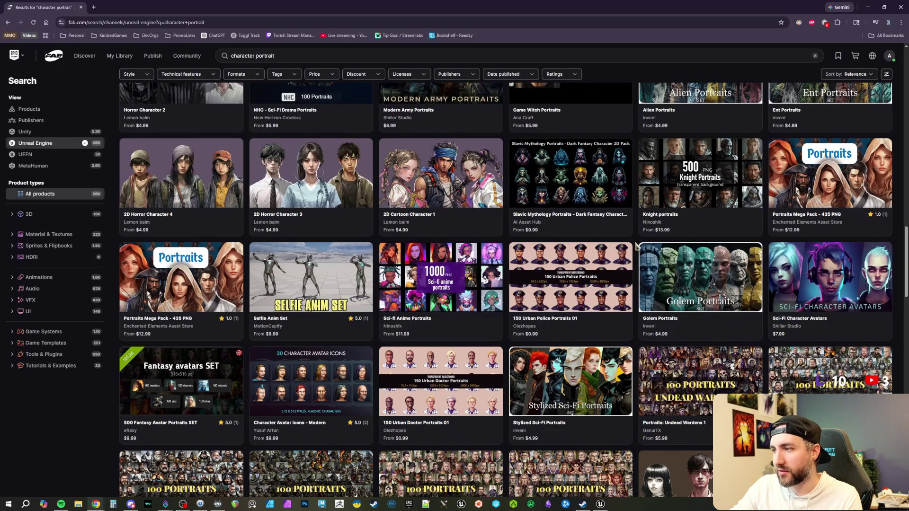
scroll(636, 246, "down", 6)
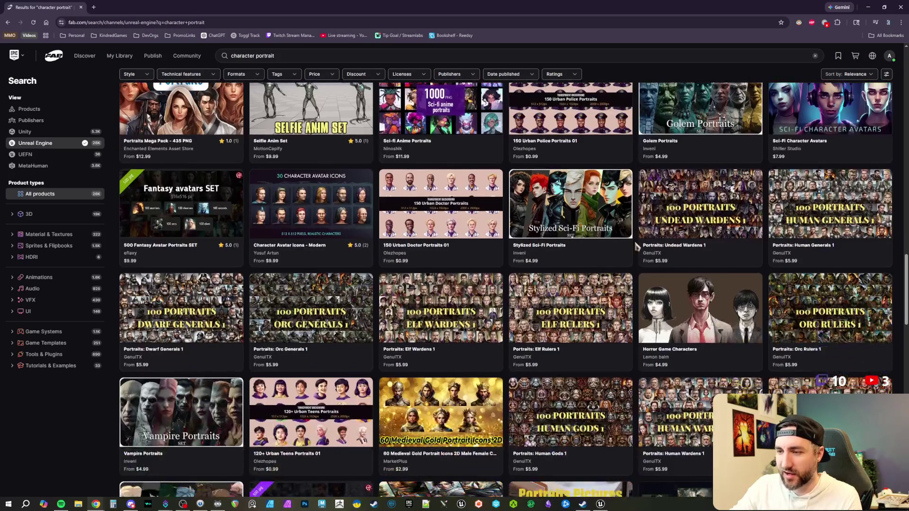
scroll(636, 246, "down", 8)
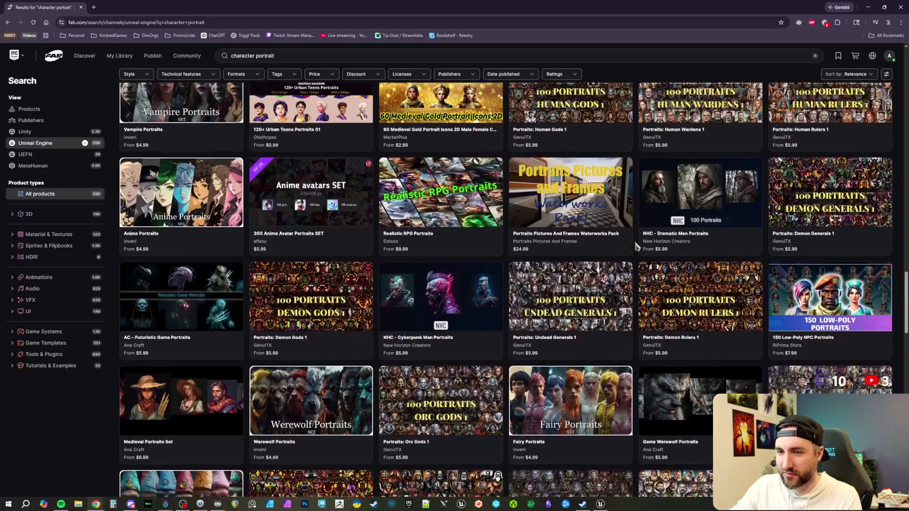
scroll(636, 246, "down", 11)
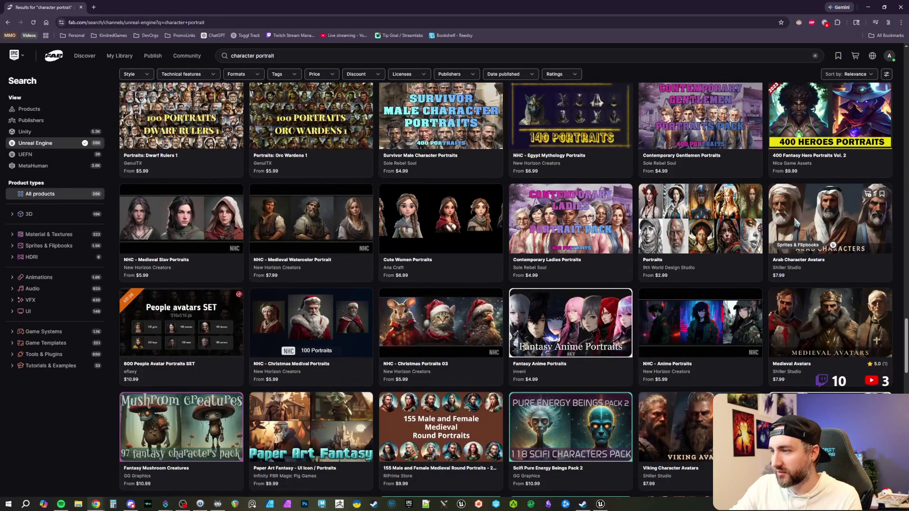
left_click(581, 235)
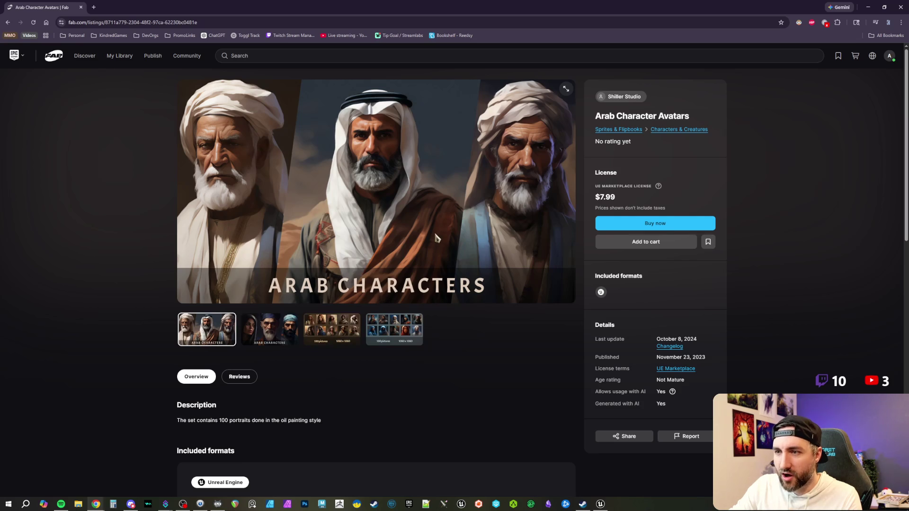
Browse the listing's gallery, viewing the 100 pictures and blue portrait grid images.
scroll(467, 299, "down", 2)
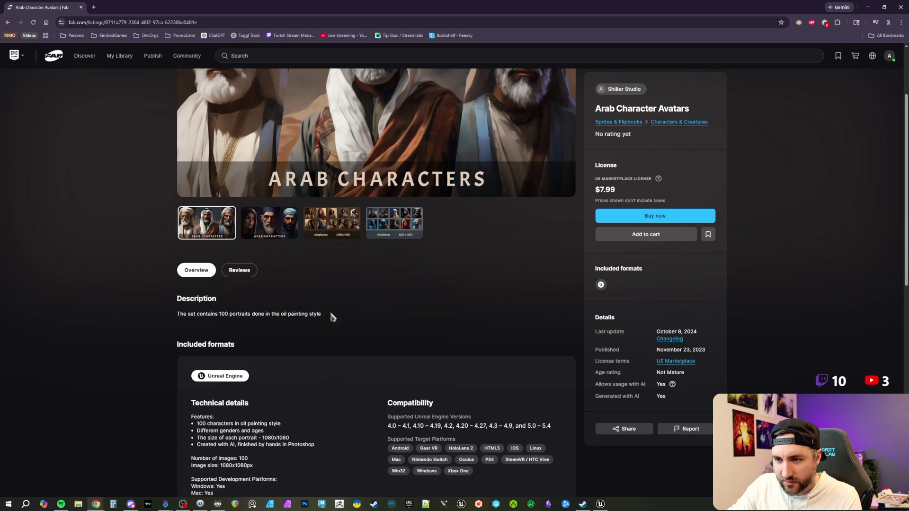
scroll(364, 310, "down", 2)
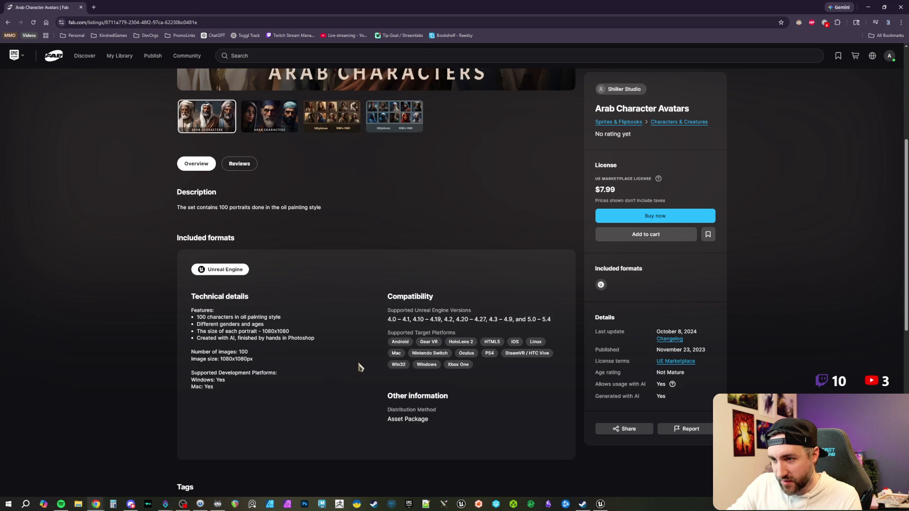
scroll(360, 364, "up", 3)
scroll(362, 364, "up", 2)
left_click(269, 329)
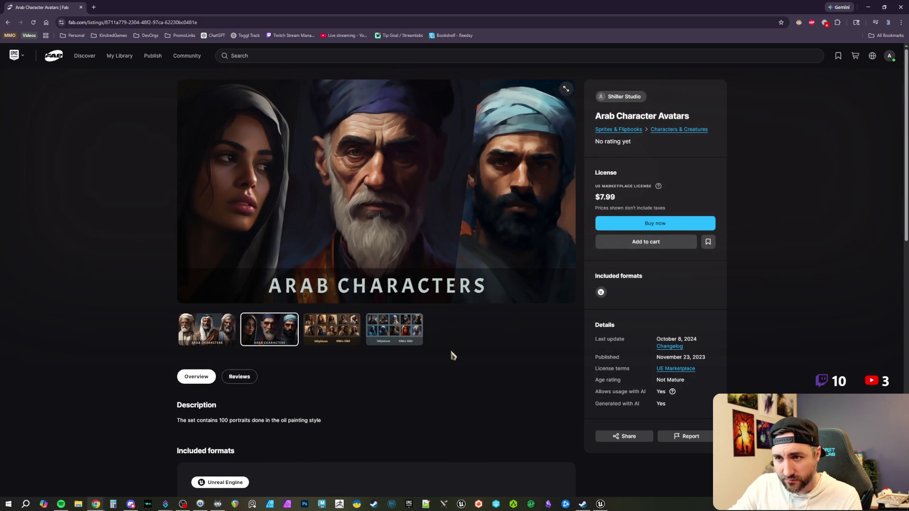
left_click(339, 336)
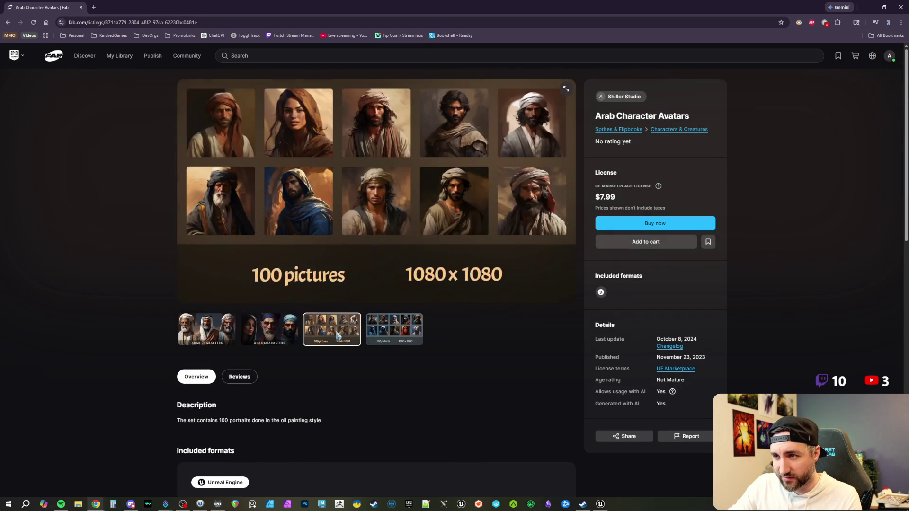
left_click(384, 337)
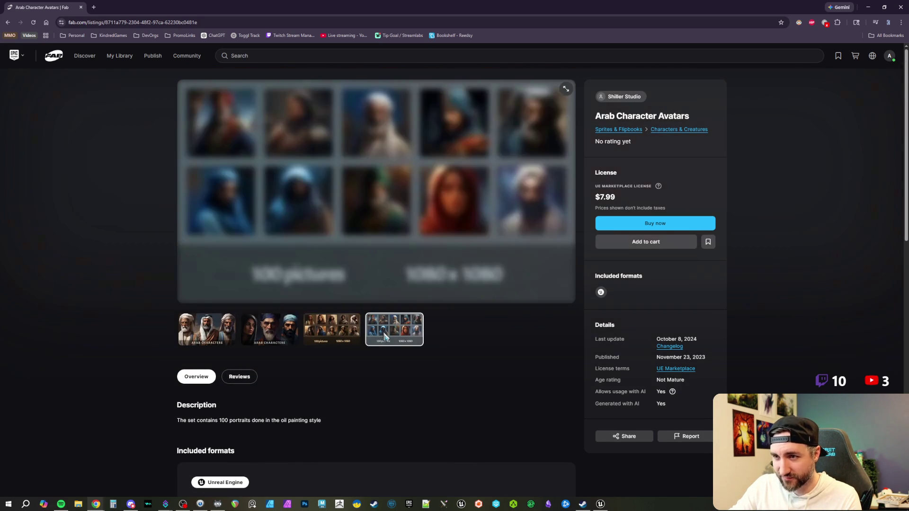
Read the technical details and highlight the 'finished by hands in Photoshop' note.
scroll(454, 356, "down", 5)
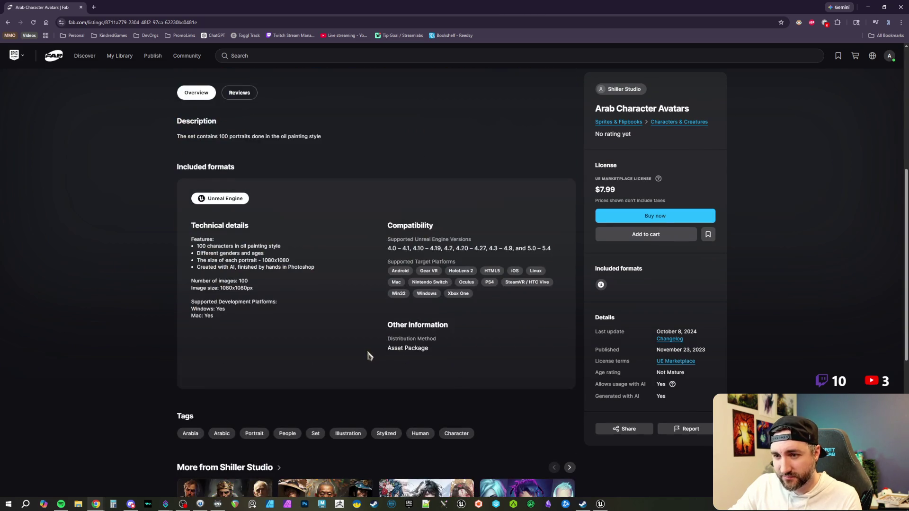
scroll(366, 349, "down", 1)
left_click_drag(210, 196, 287, 197)
left_click(211, 206)
left_click_drag(238, 196, 315, 197)
Cycle the gallery images and settle on the warm-toned 100 pictures portrait grid.
scroll(326, 242, "up", 1)
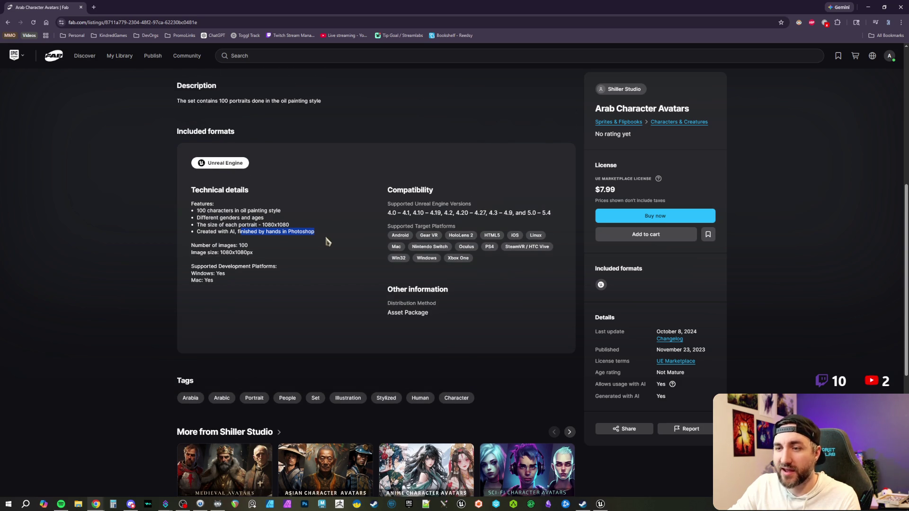
scroll(326, 244, "up", 4)
scroll(435, 341, "up", 2)
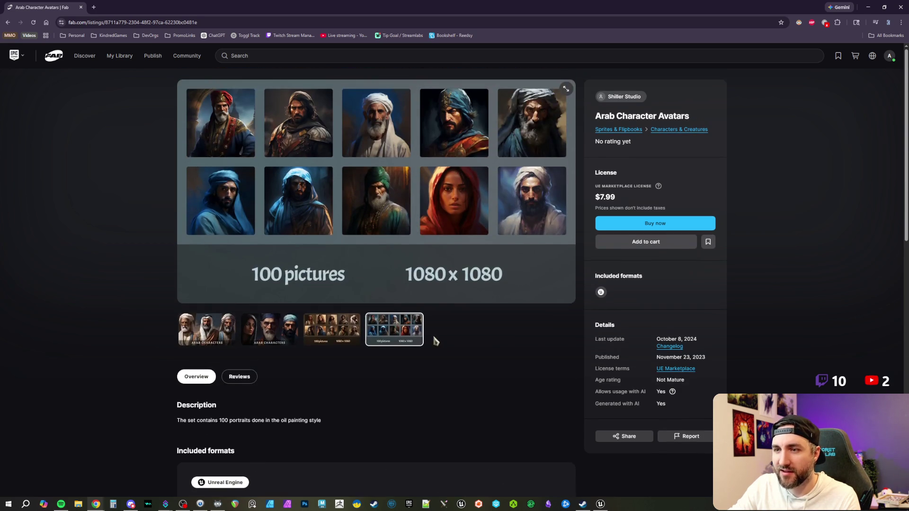
left_click(335, 330)
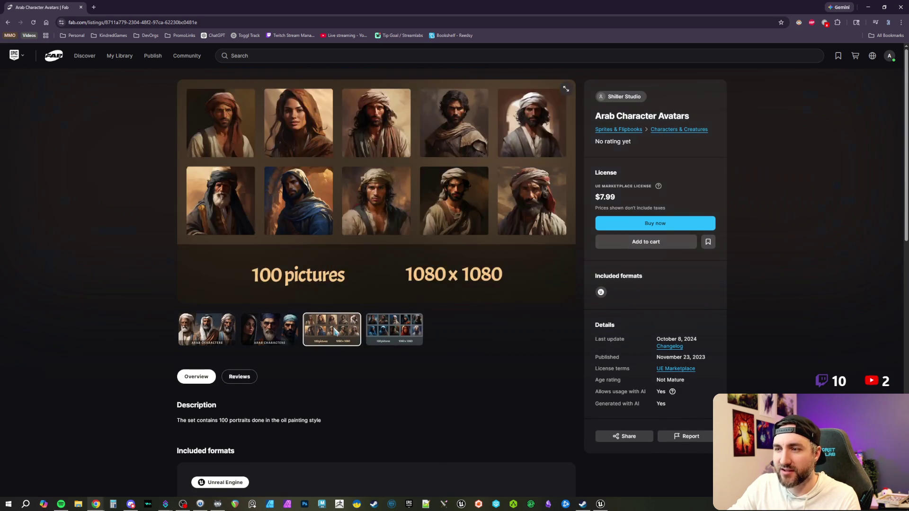
left_click(277, 332)
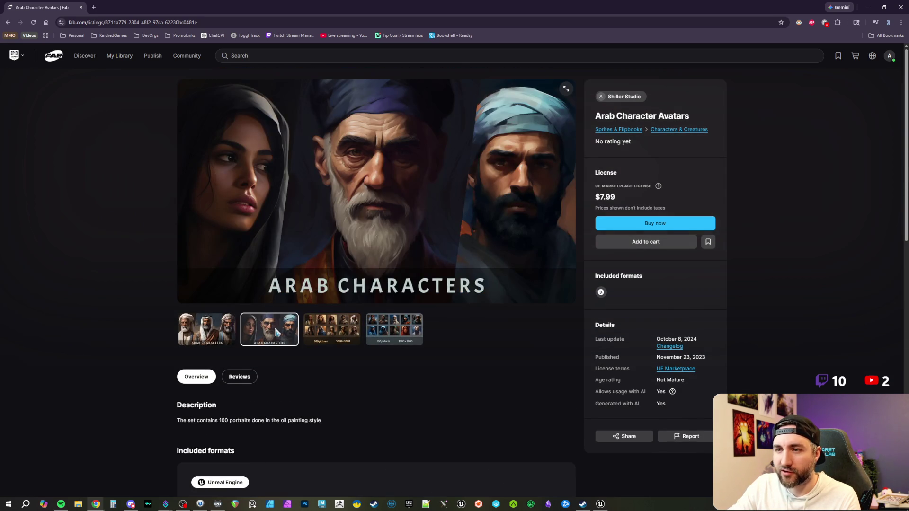
left_click(333, 334)
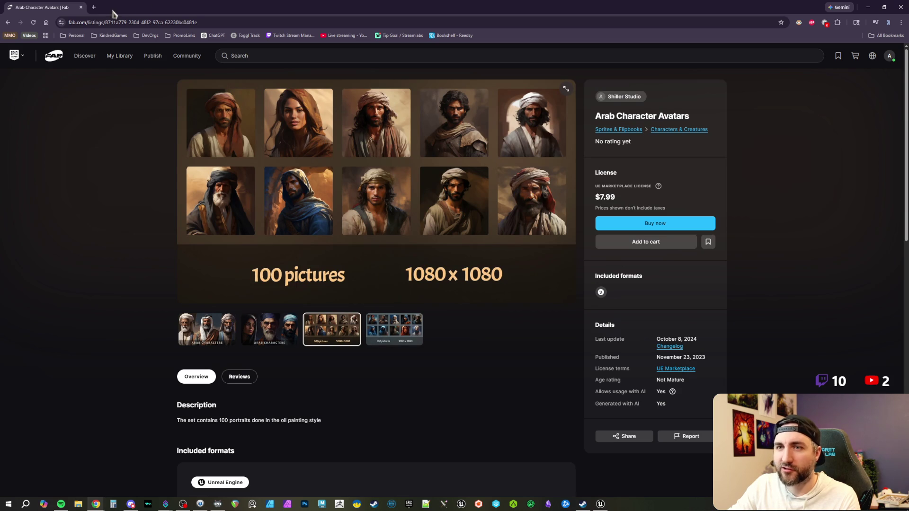
key("alt+Tab")
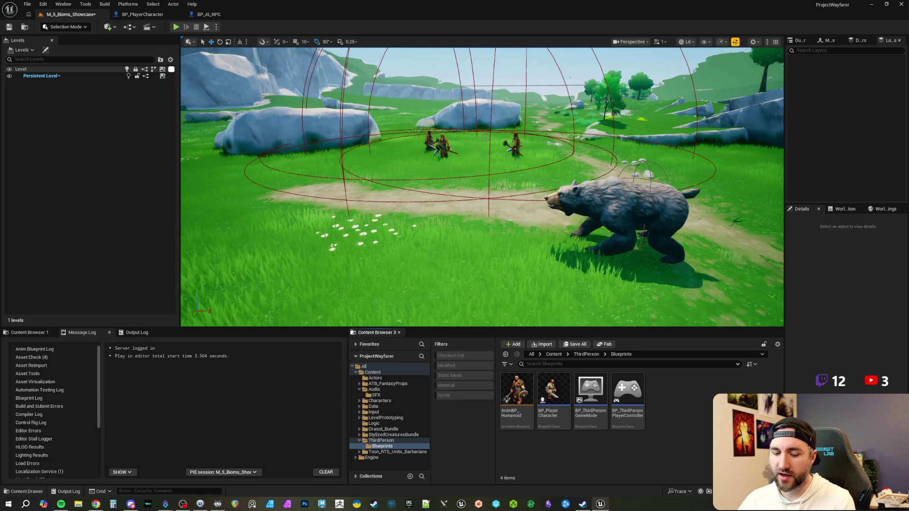
scroll(484, 138, "up", 2)
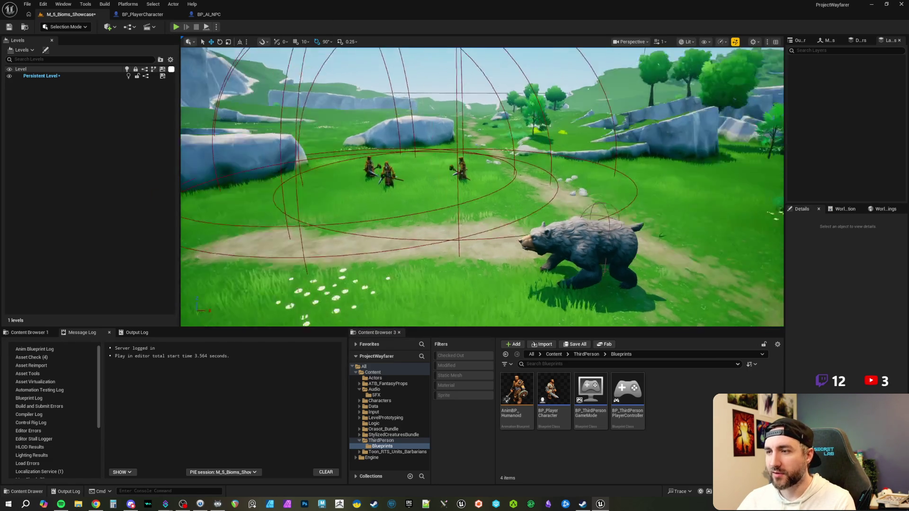
key("w")
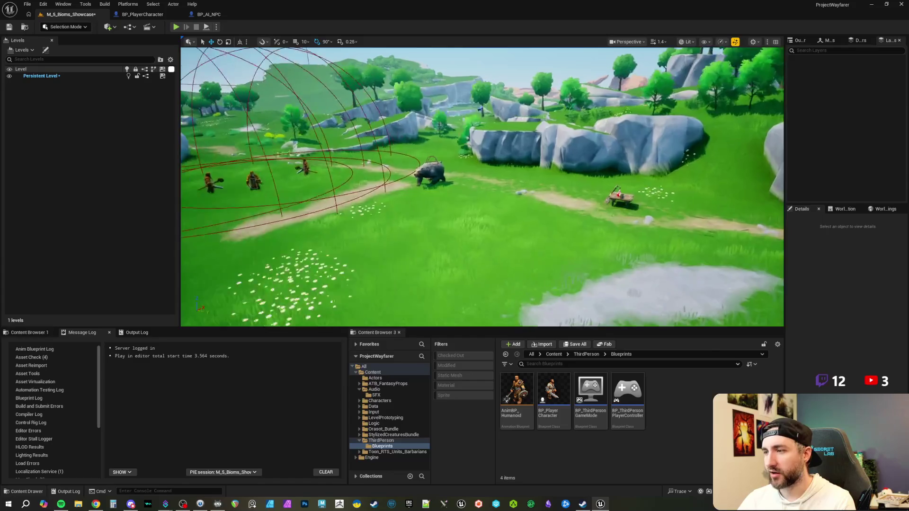
key("s")
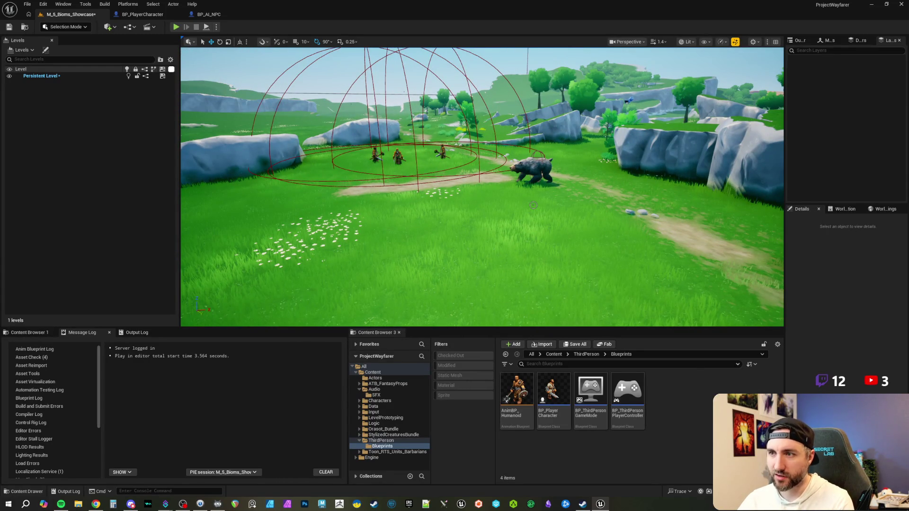
key("w")
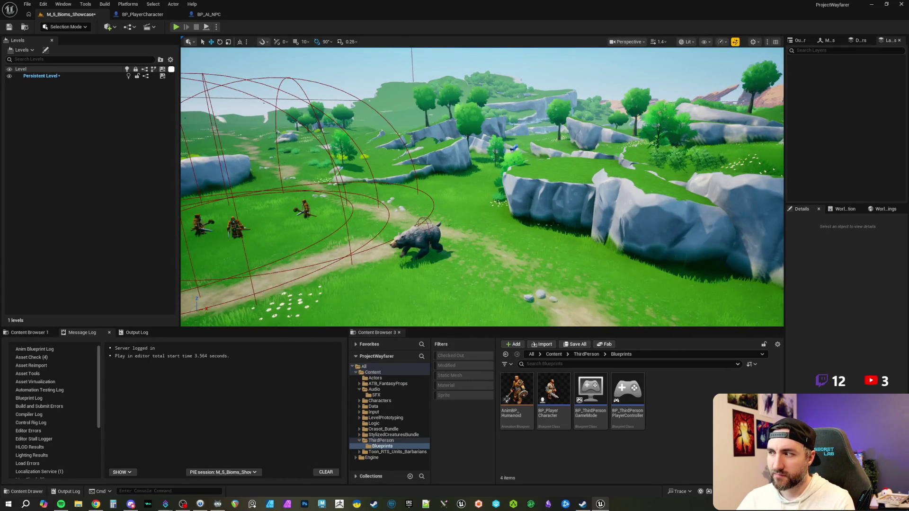
key("w")
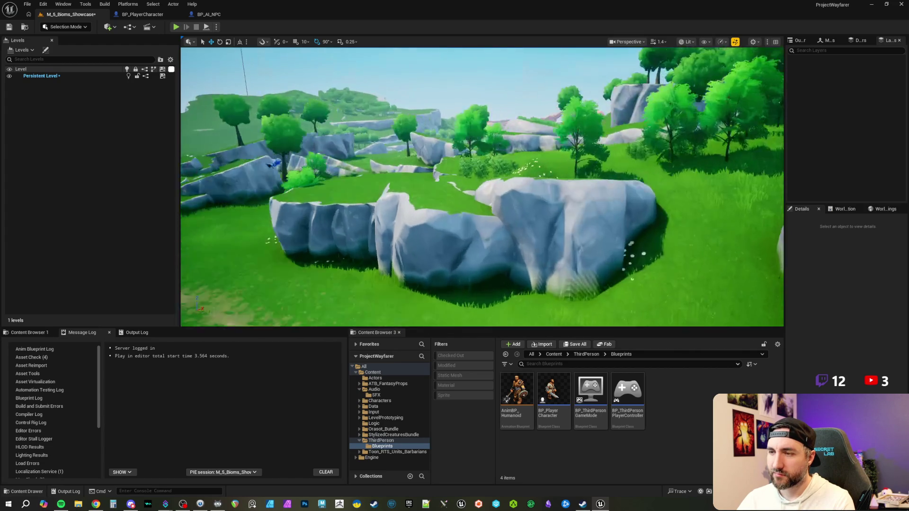
key("w")
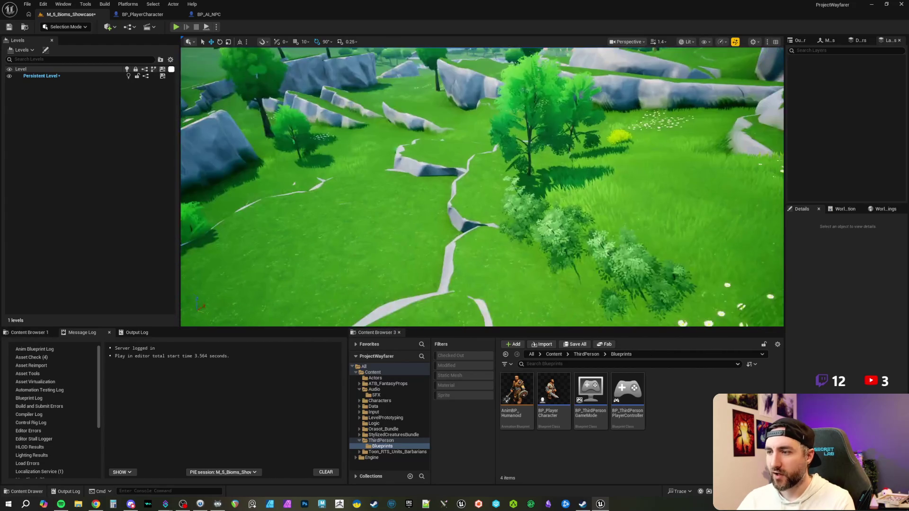
key("w")
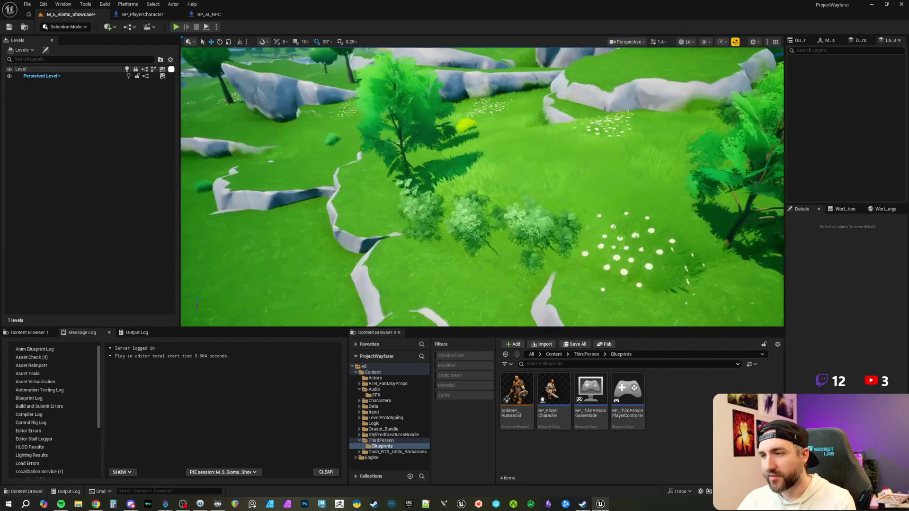
key("a")
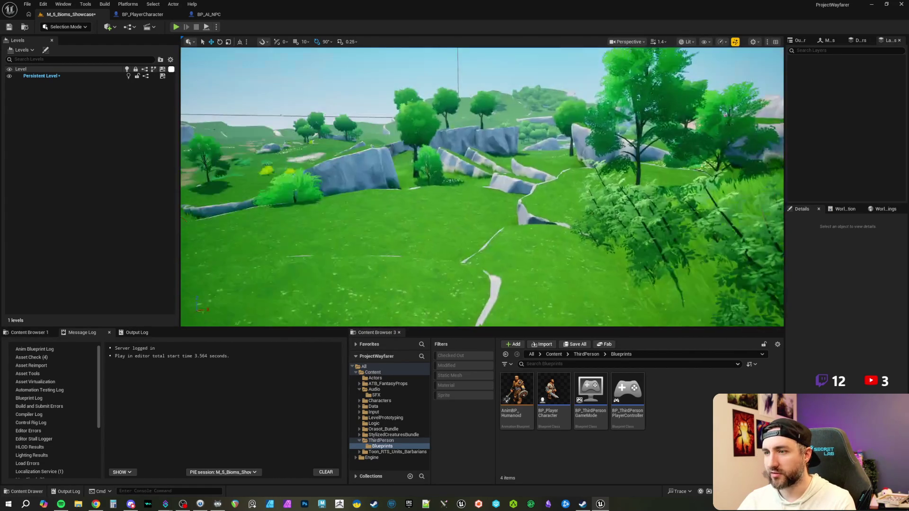
key("w")
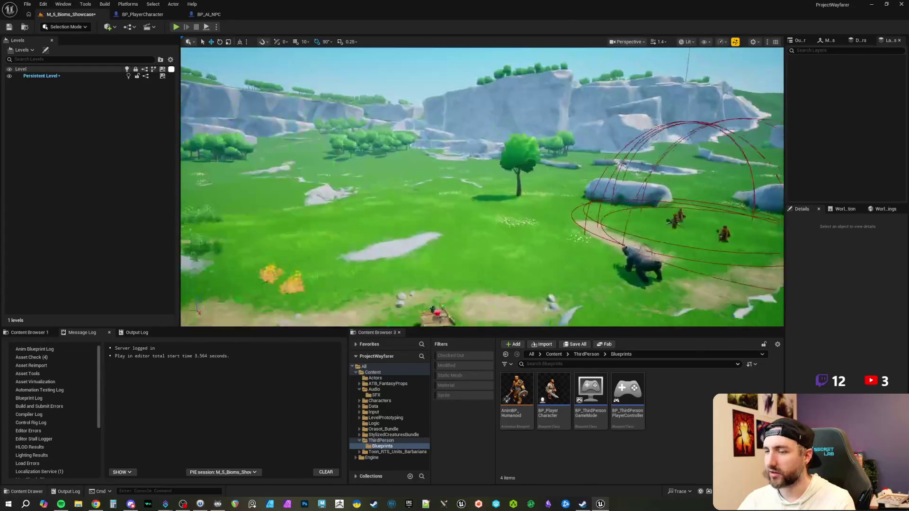
key("w")
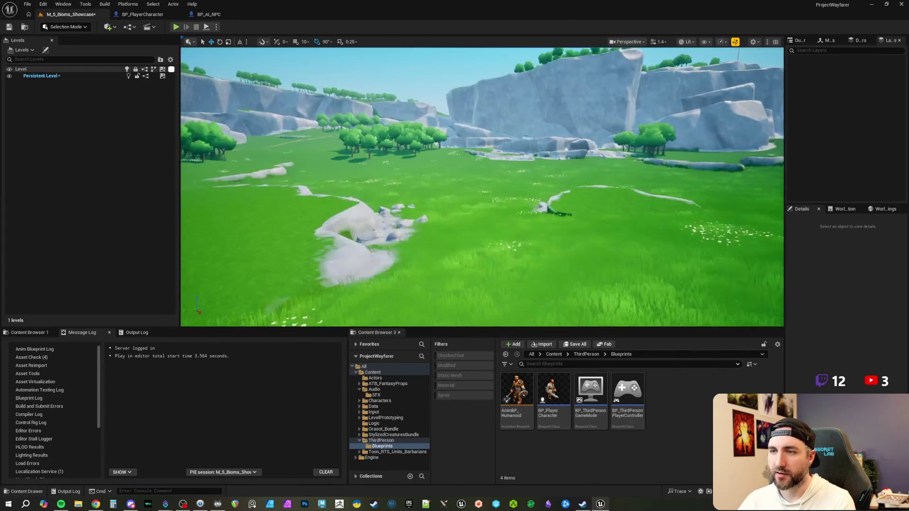
key("w")
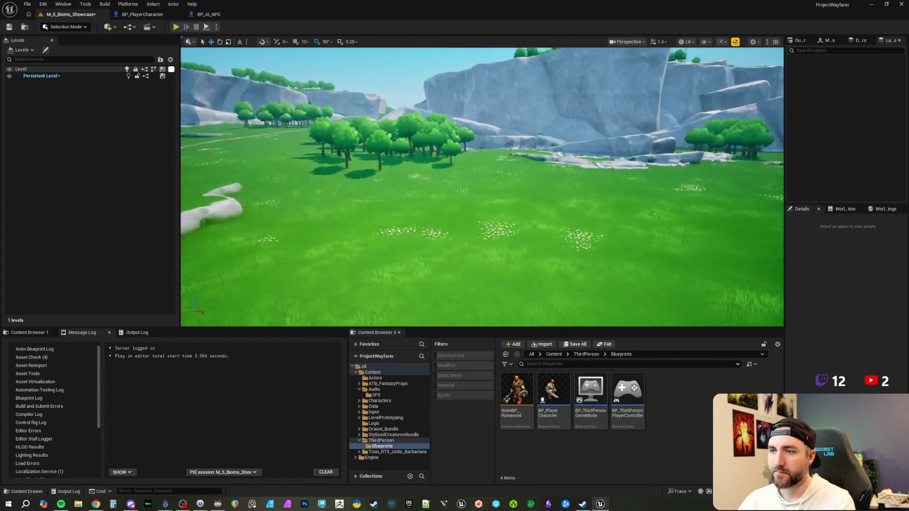
key("w")
scroll(482, 187, "up", 2)
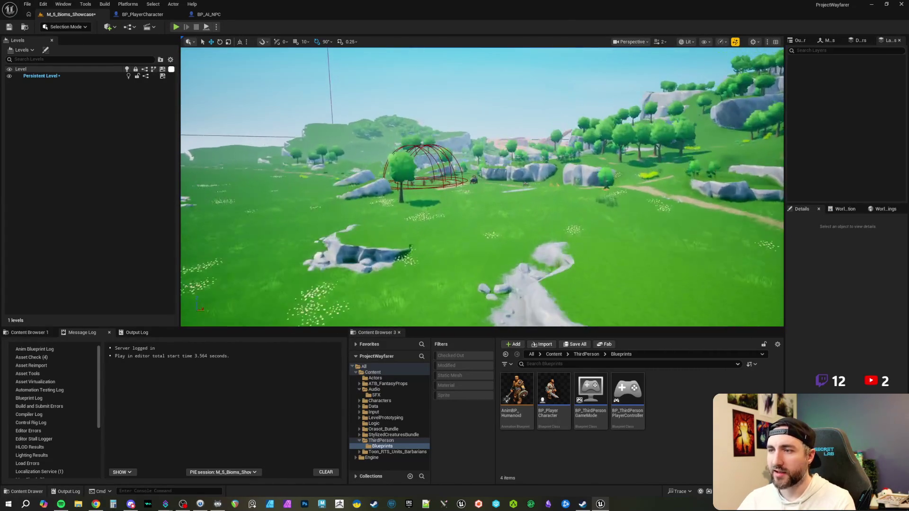
key("w")
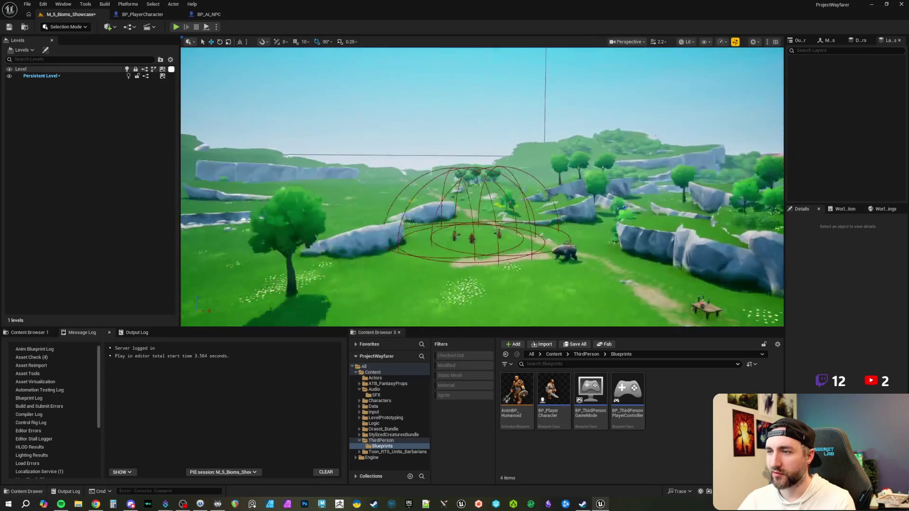
key("w")
scroll(482, 186, "up", 1)
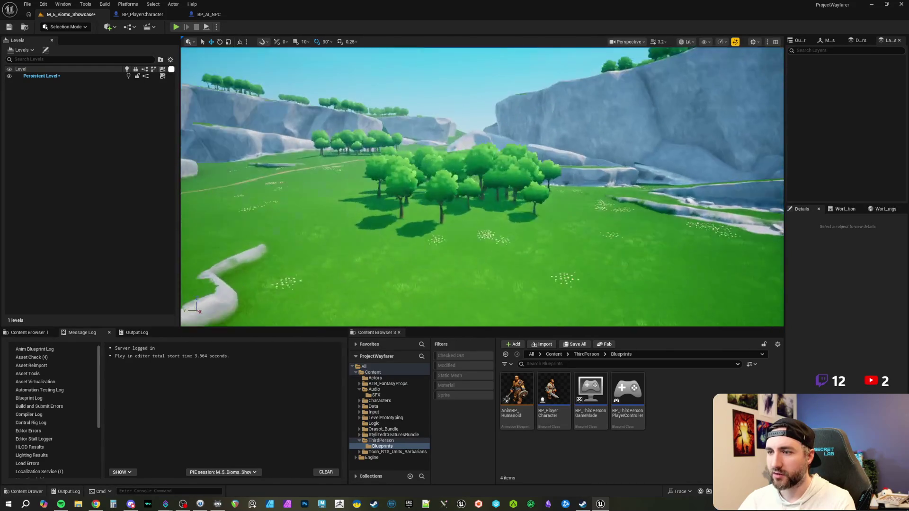
key("w")
scroll(482, 187, "down", 2)
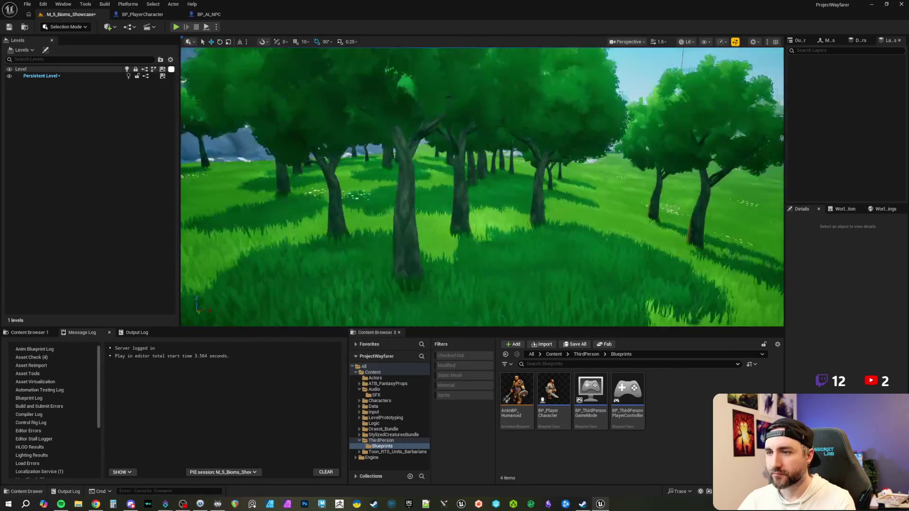
key("s")
scroll(482, 187, "down", 1)
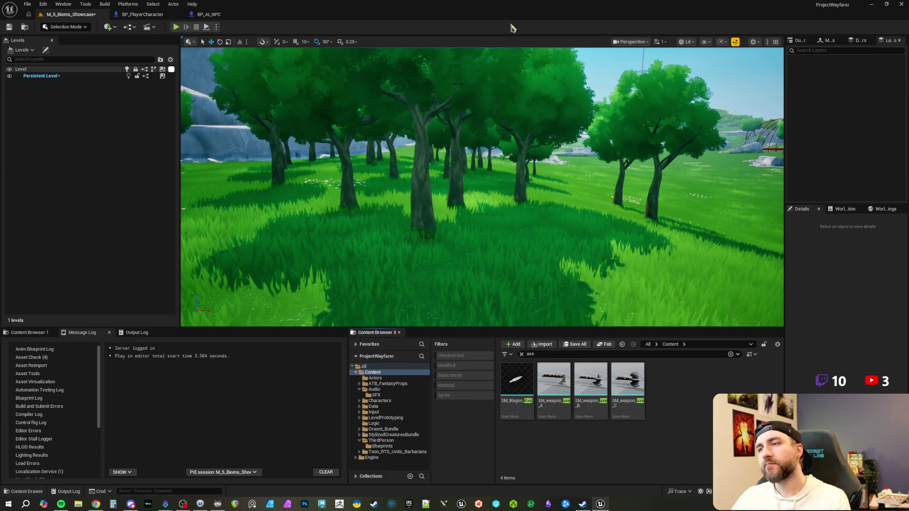
mouse_move(535, 223)
left_mouse_down()
mouse_move(530, 156)
mouse_move(601, 137)
mouse_move(544, 142)
left_mouse_up()
scroll(587, 135, "up", 2)
scroll(587, 142, "down", 2)
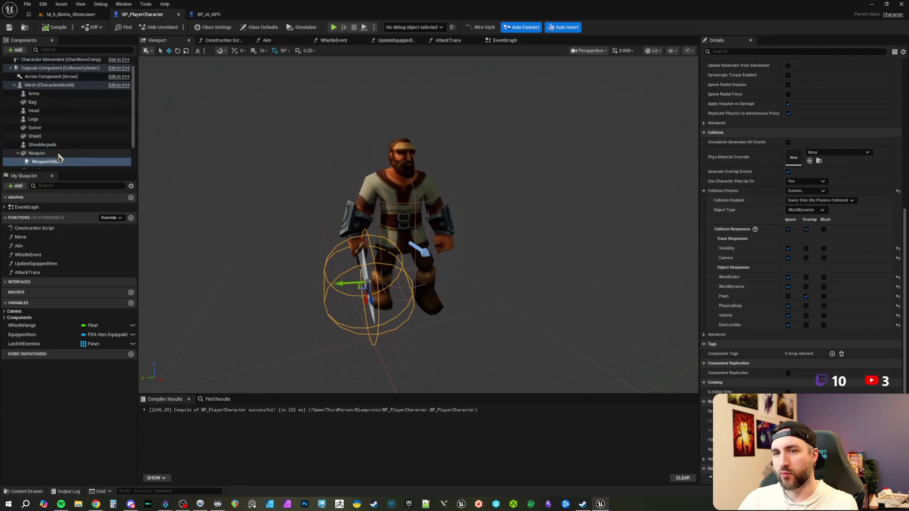
scroll(52, 154, "down", 1)
left_click(47, 142)
left_click(49, 150)
left_click(47, 142)
left_click(51, 151)
left_click(48, 142)
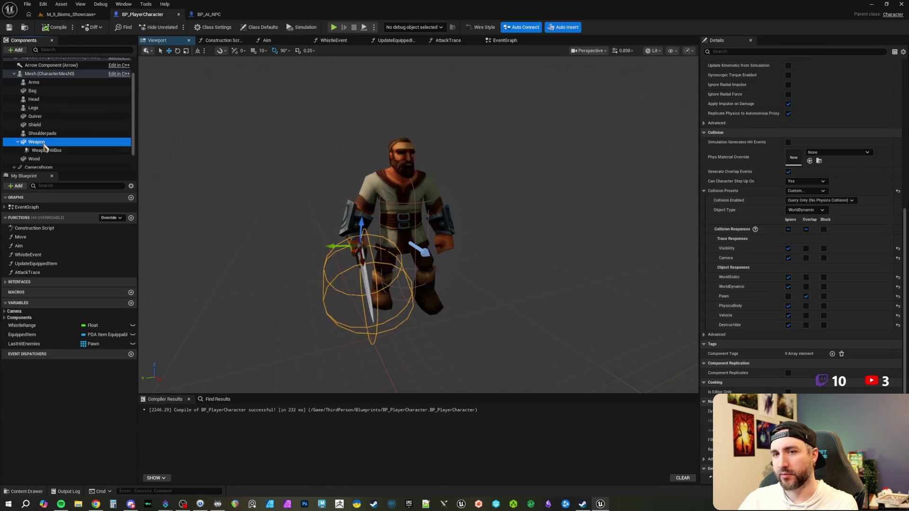
left_click(47, 150)
left_click(41, 143)
mouse_move(378, 213)
left_mouse_down()
mouse_move(324, 217)
mouse_move(409, 192)
left_mouse_up()
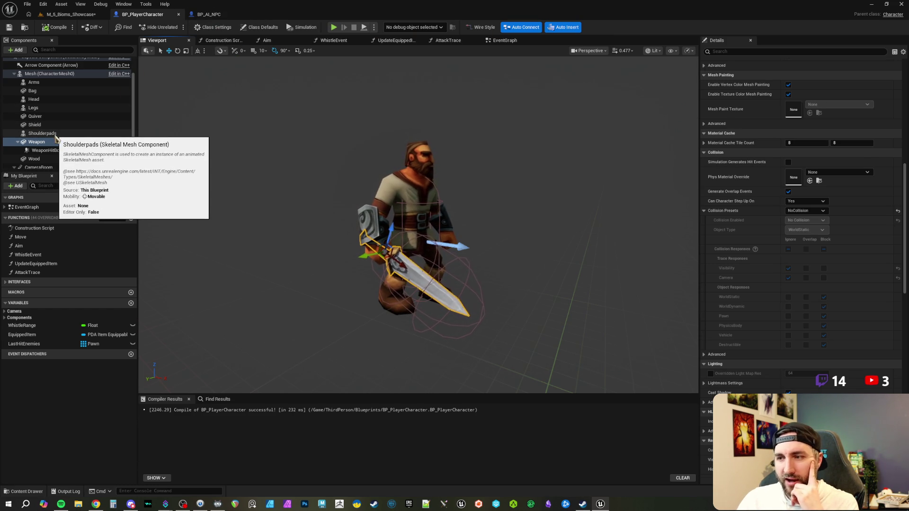
left_click(53, 150)
left_click(47, 145)
left_click(48, 150)
left_click(47, 142)
left_click(48, 150)
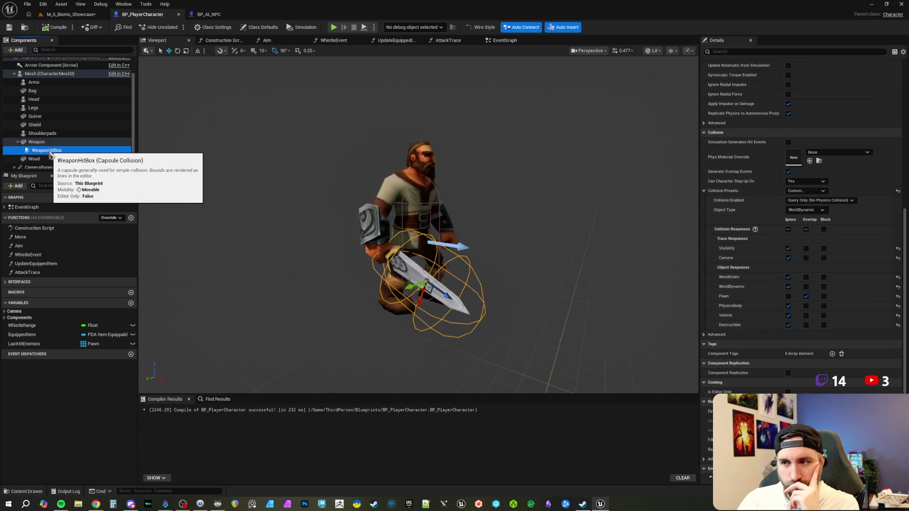
left_click(48, 150)
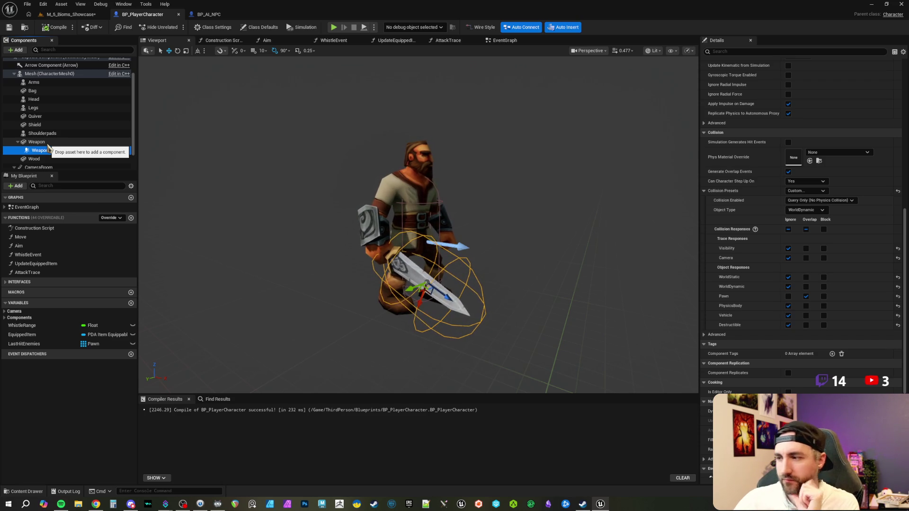
left_click(46, 160)
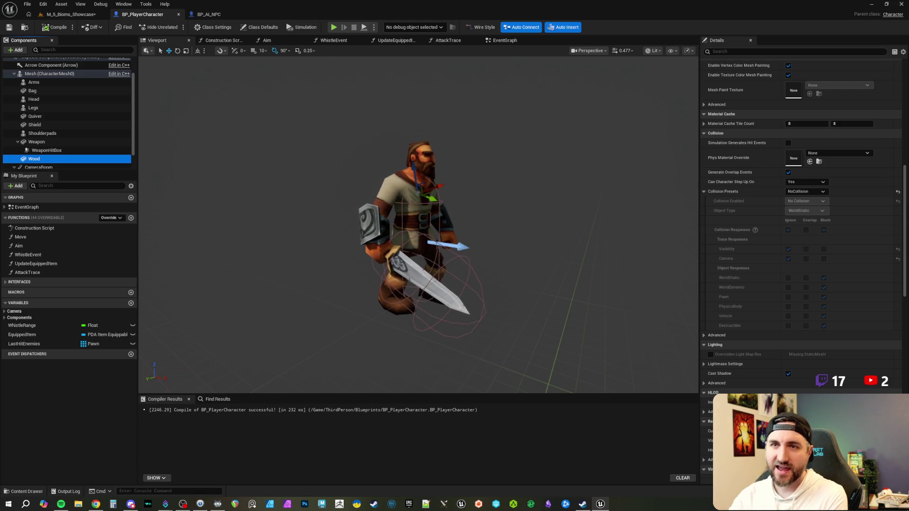
Return to the M_5_Bioms_Showcase level tab.
left_click(78, 14)
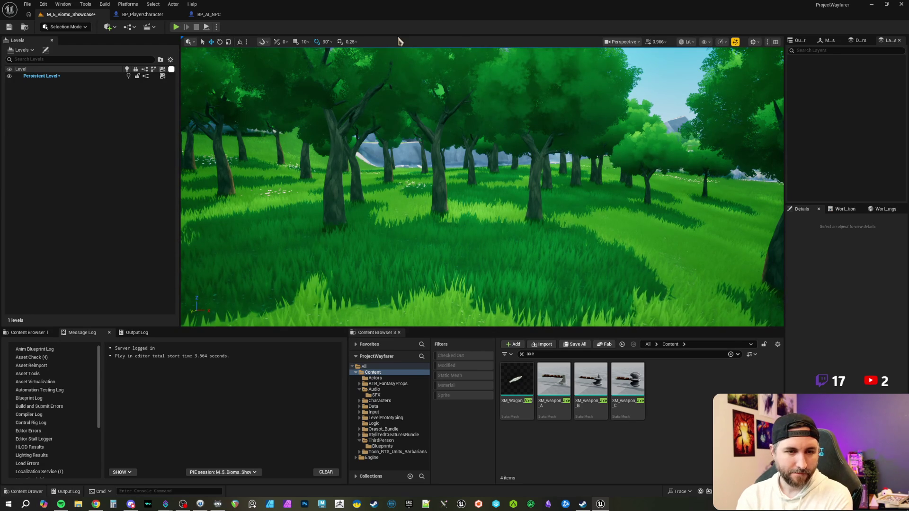
Change the asset search from axe to "sword" and select DA_Weapon_Sword.
left_click_drag(548, 185, 379, 171)
left_click(547, 354)
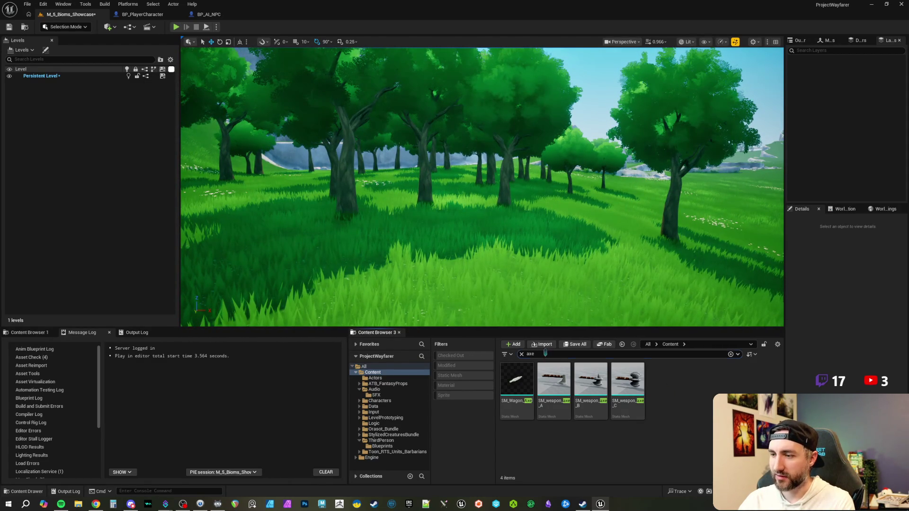
left_click(674, 379)
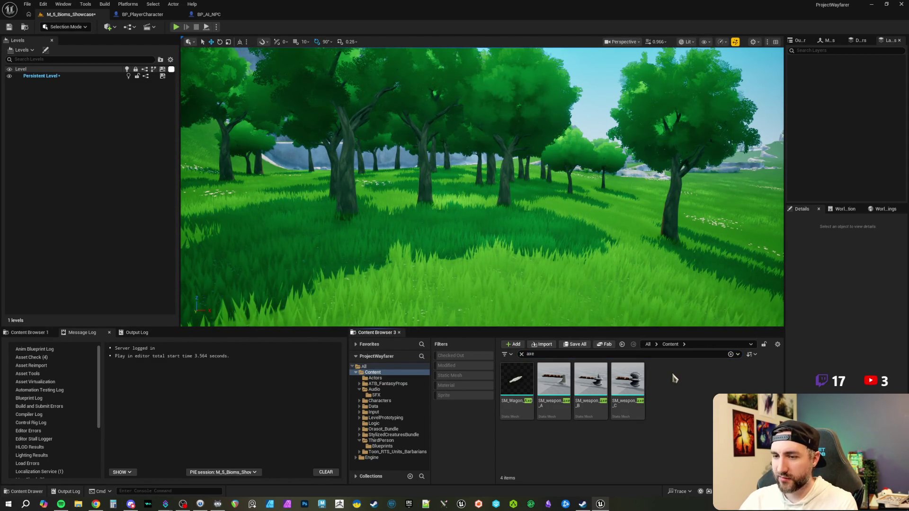
left_click(544, 354)
type("sword")
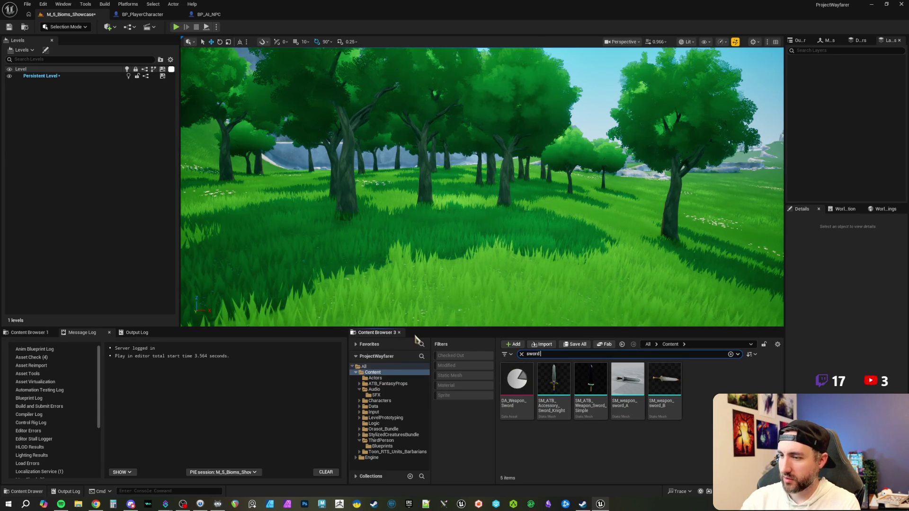
left_click(517, 393)
Duplicate DA_Weapon_Sword and name the copy DA_Tool_Axe.
right_click(519, 394)
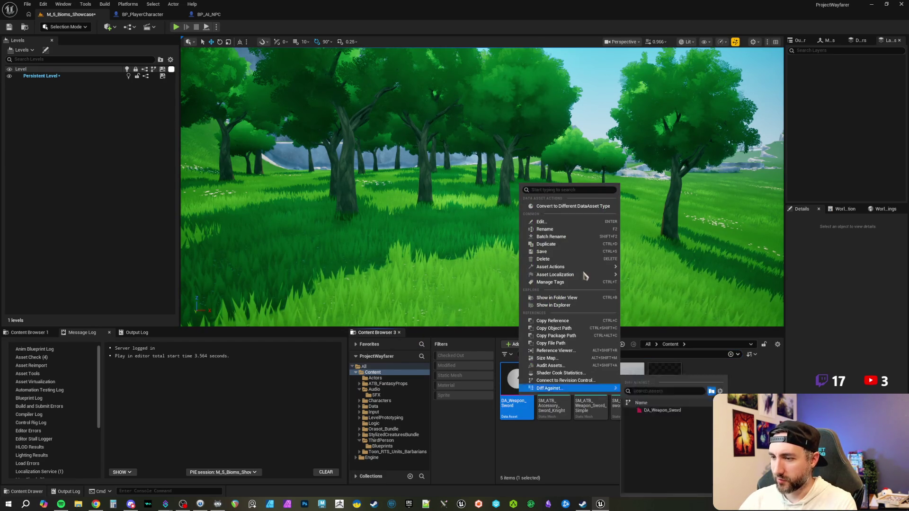
left_click(582, 242)
key("BackSpace")
type("DA_Weapon_")
key("BackSpace")
key("BackSpace")
key("BackSpace")
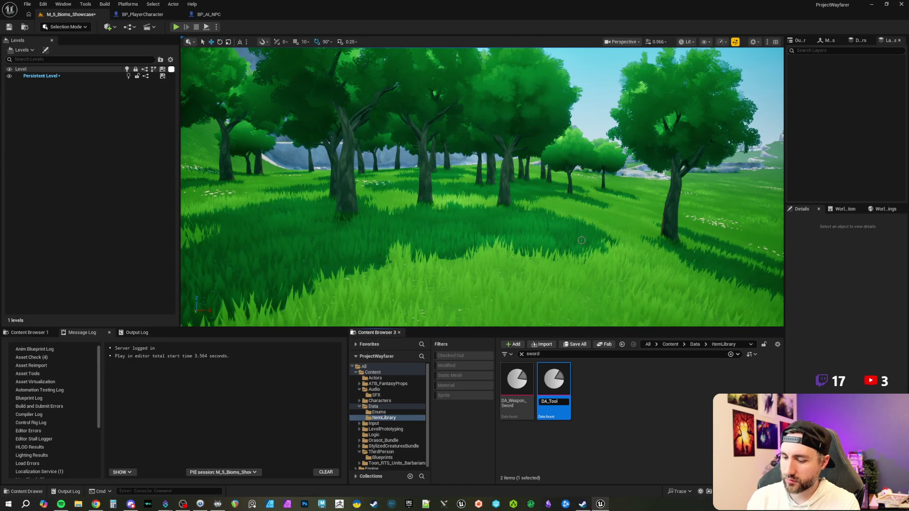
key("BackSpace")
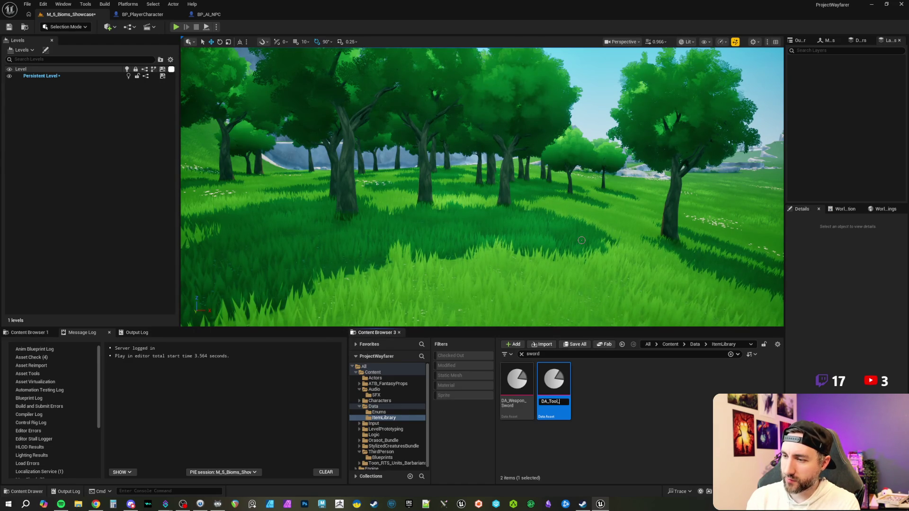
key("Return")
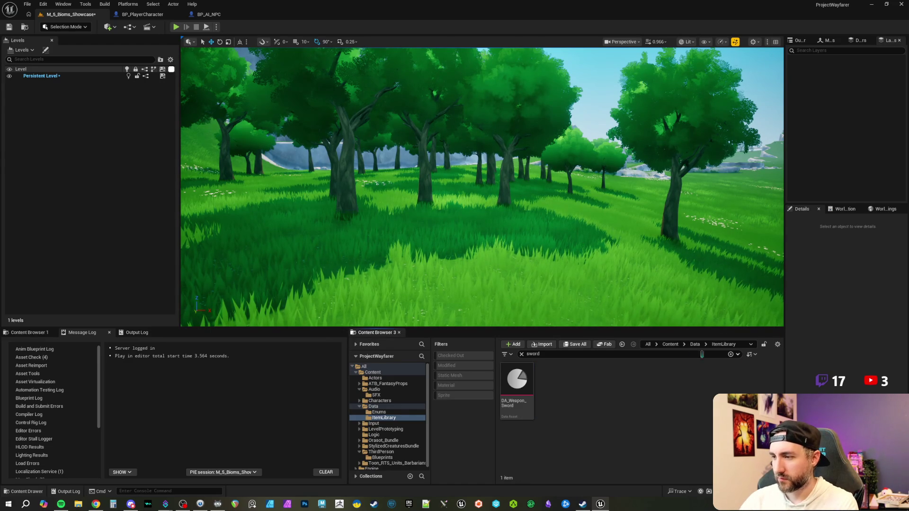
Reveal the asset in folder view and open DA_Tool_Axe for editing.
right_click(520, 385)
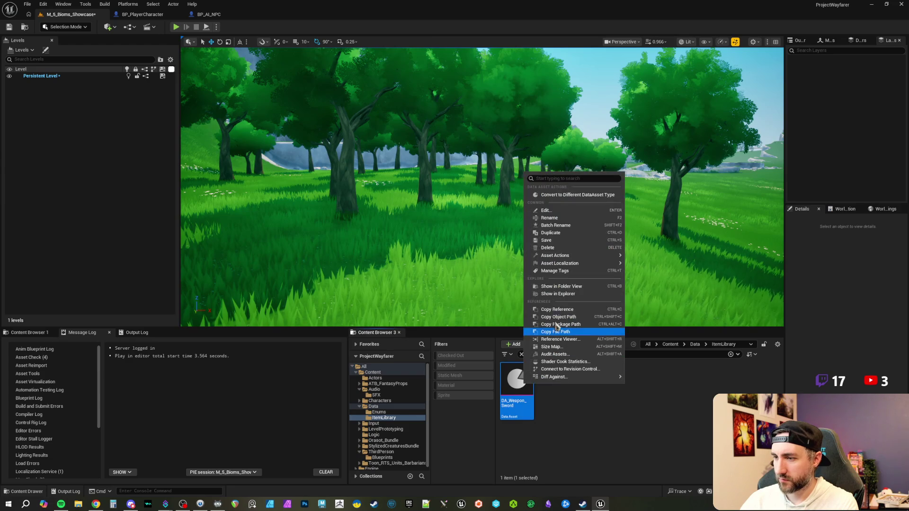
left_click(564, 289)
double_click(517, 384)
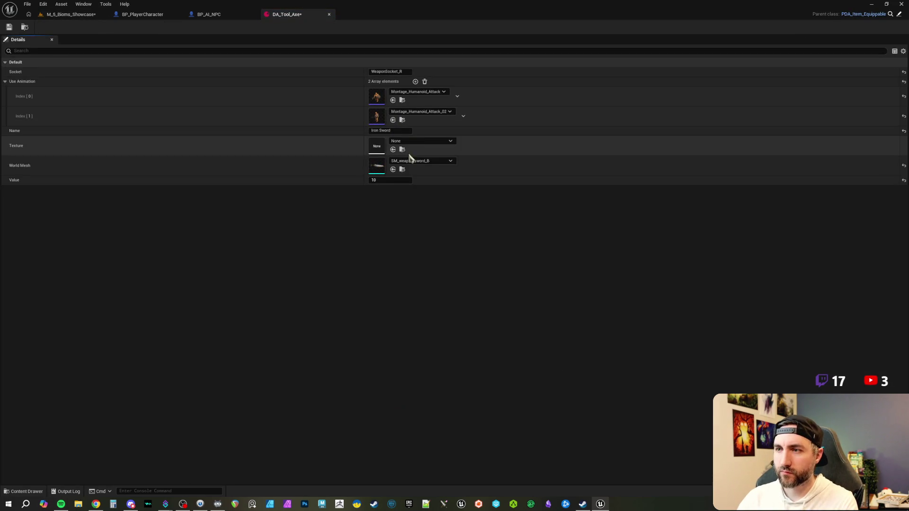
Set DA_Tool_Axe's World Mesh to SM_weapon_axe_A.
left_click(412, 161)
type("axe")
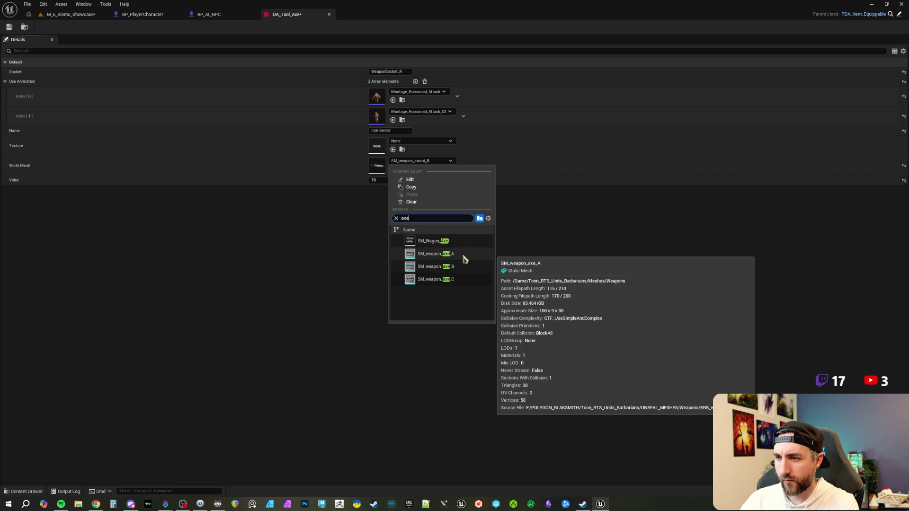
left_click(464, 259)
left_click(462, 255)
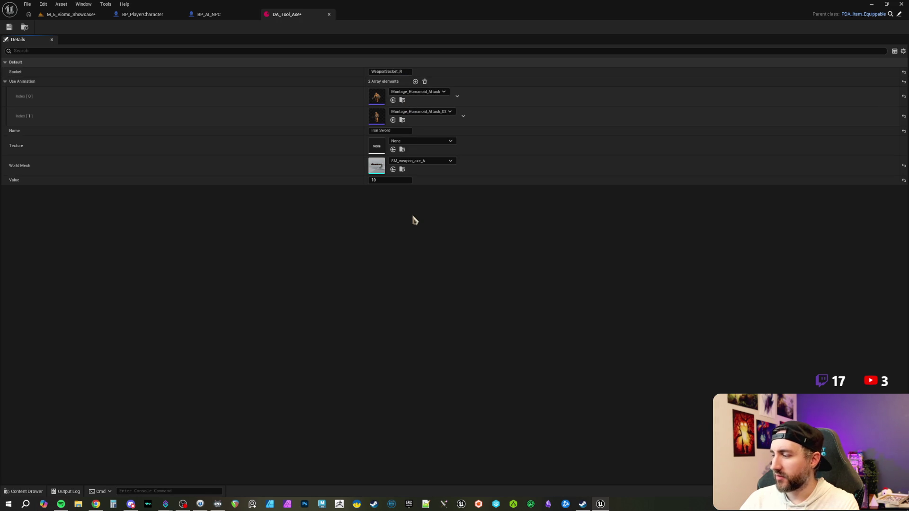
Rename the item's Name value to 'Chopping Axe'.
left_click(381, 130)
type("Iron")
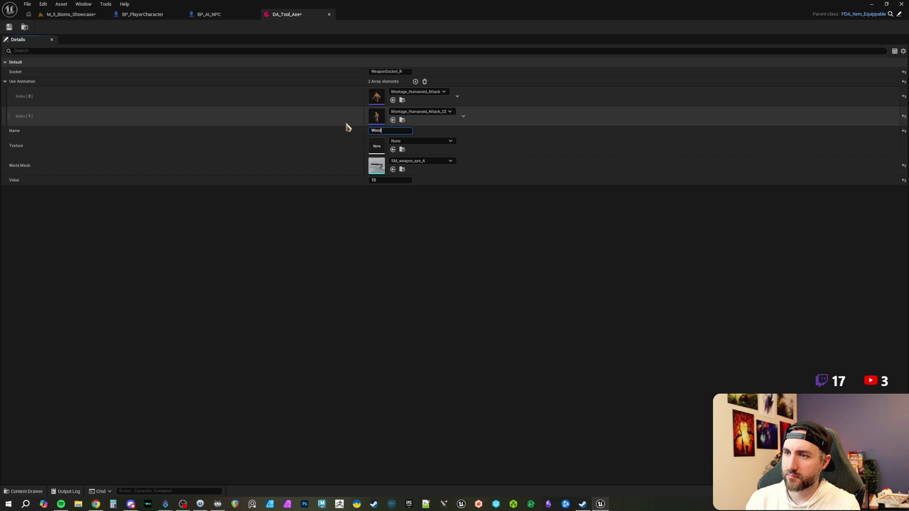
key("BackSpace")
key("BackSpace")
key("BackSpace")
type("opping Axe")
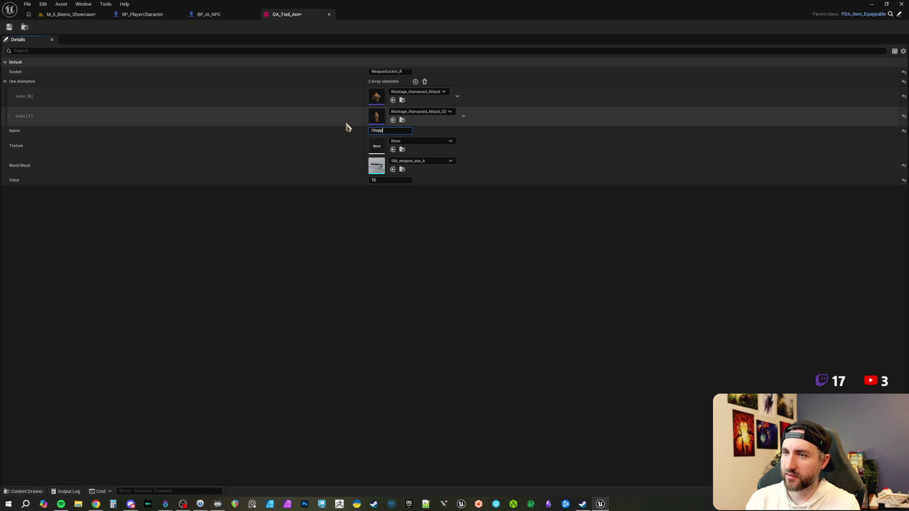
key("Return")
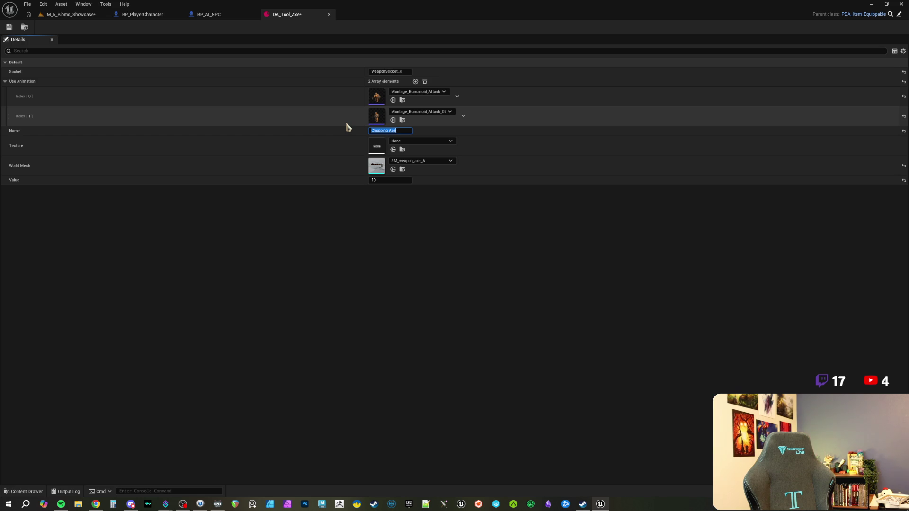
key("Return")
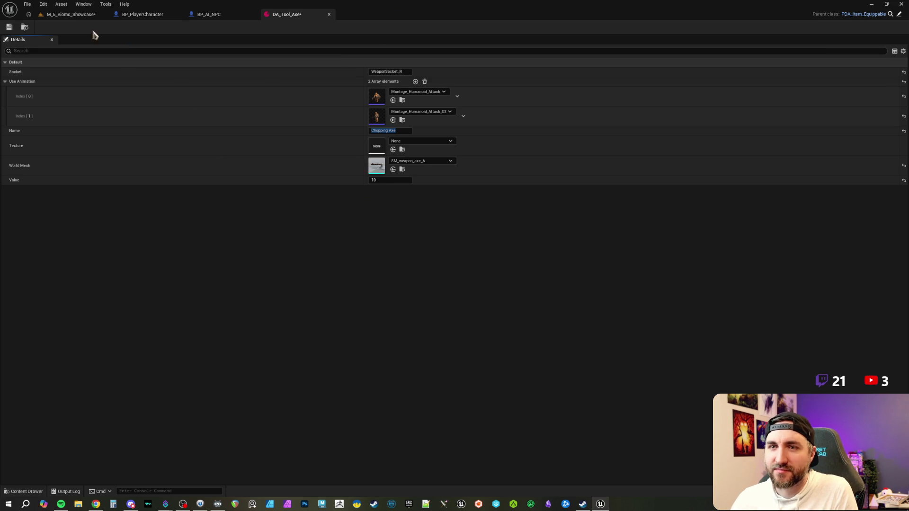
Switch back to the M_5_Bioms_Showcase level and fly the view out of the trees into the meadow.
left_click(69, 17)
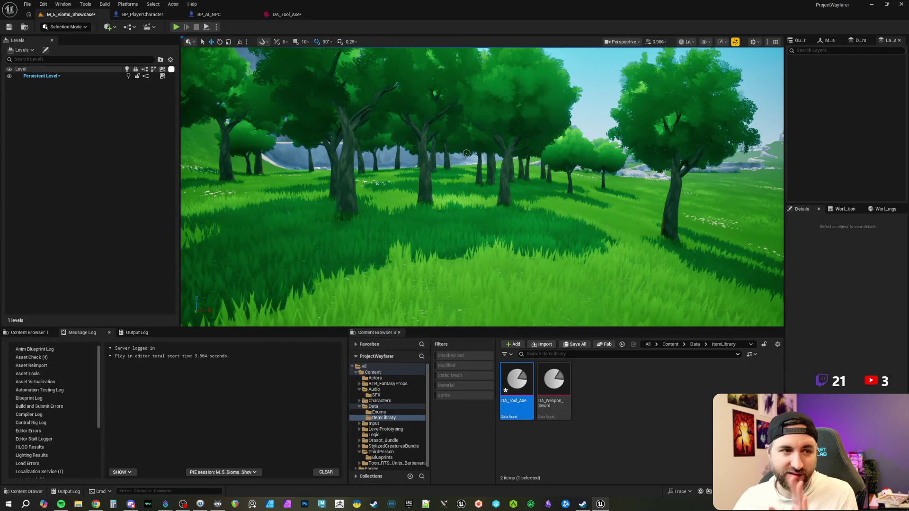
mouse_move(467, 153)
left_mouse_down()
mouse_move(464, 113)
mouse_move(445, 106)
left_mouse_up()
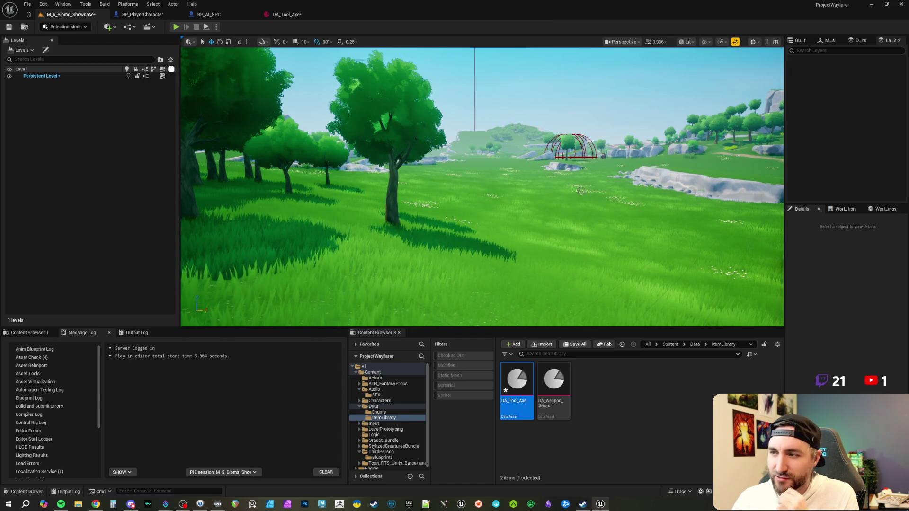
mouse_move(630, 190)
left_mouse_down()
mouse_move(478, 194)
mouse_move(426, 175)
mouse_move(473, 175)
left_mouse_up()
left_click(686, 389)
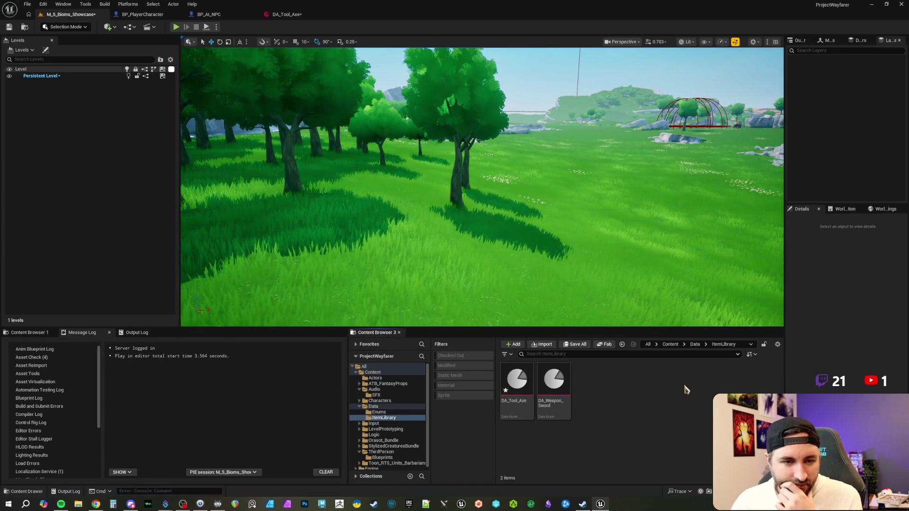
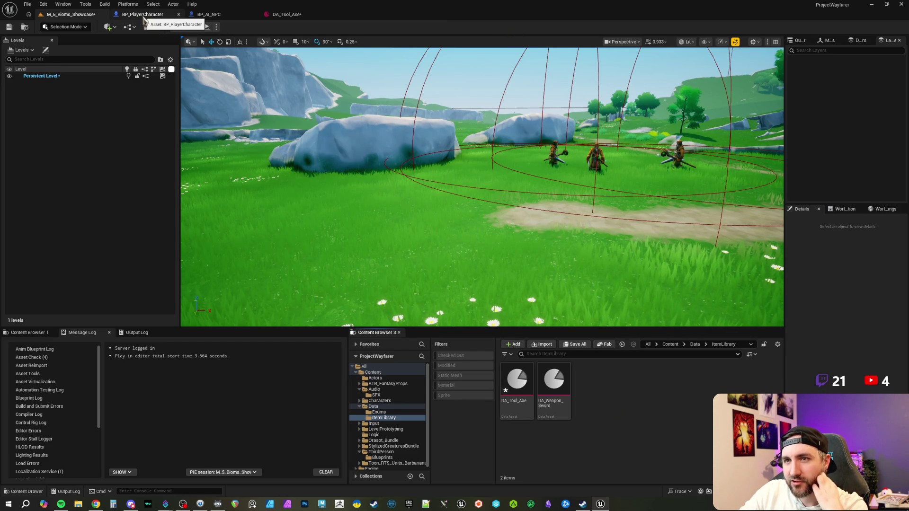
Look through the DA_Tool_Axe and BP_AI_NPC tabs, ending on the M_5_Bioms_Showcase level.
left_click(297, 16)
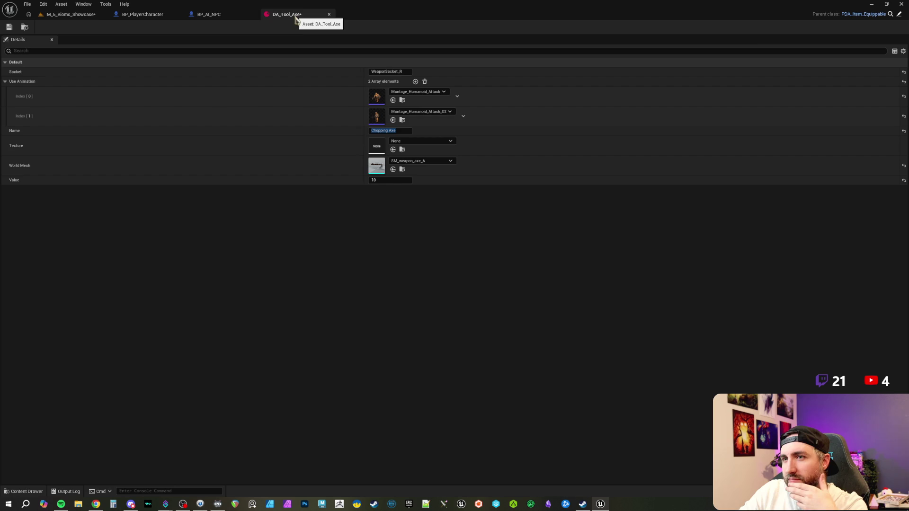
left_click(230, 15)
left_click(142, 14)
left_click(216, 15)
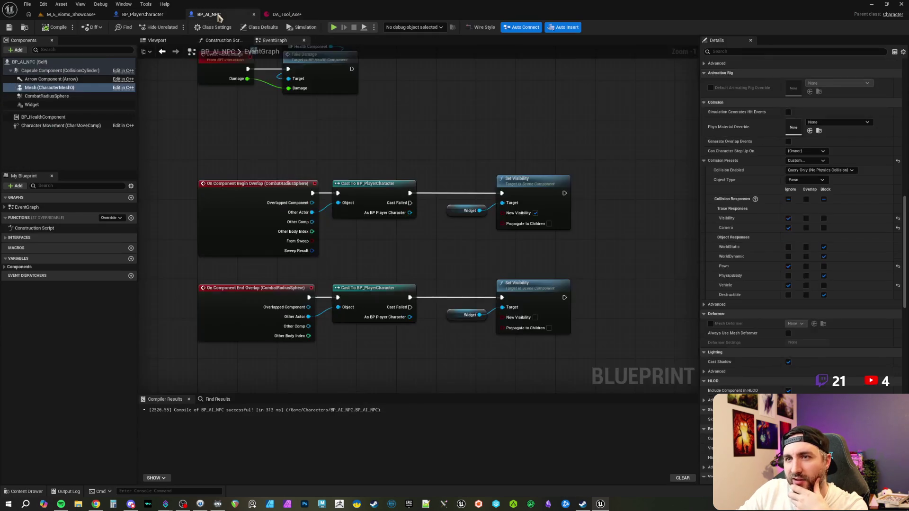
left_click(290, 17)
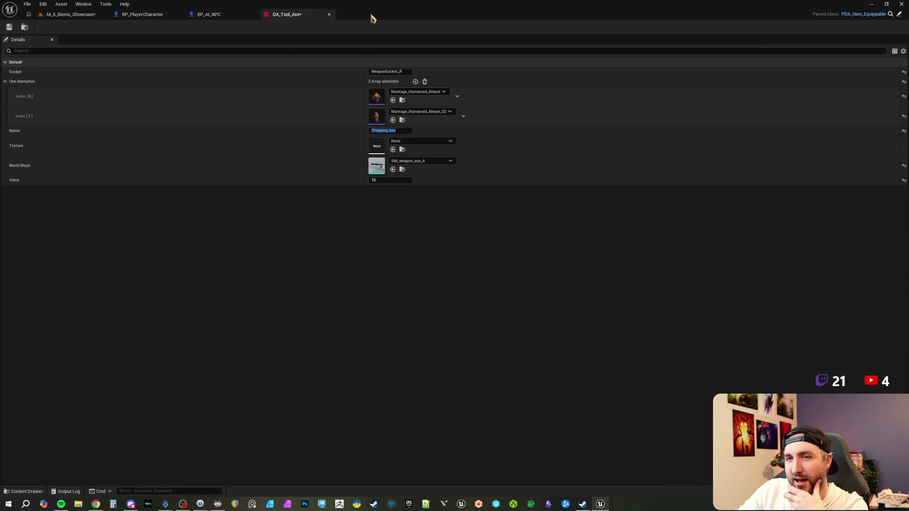
left_click(87, 14)
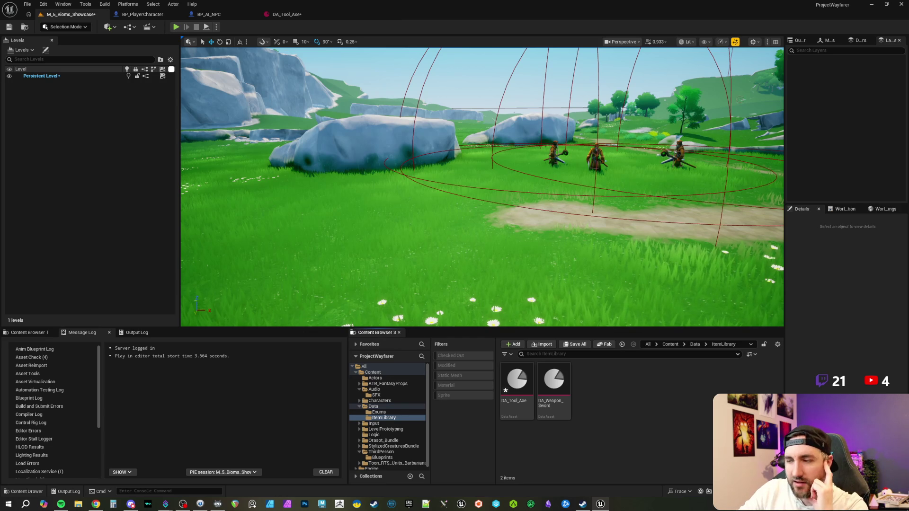
Come back from the web browser to DA_Tool_Axe and stop editing the Chopping Axe name.
key("alt+Tab")
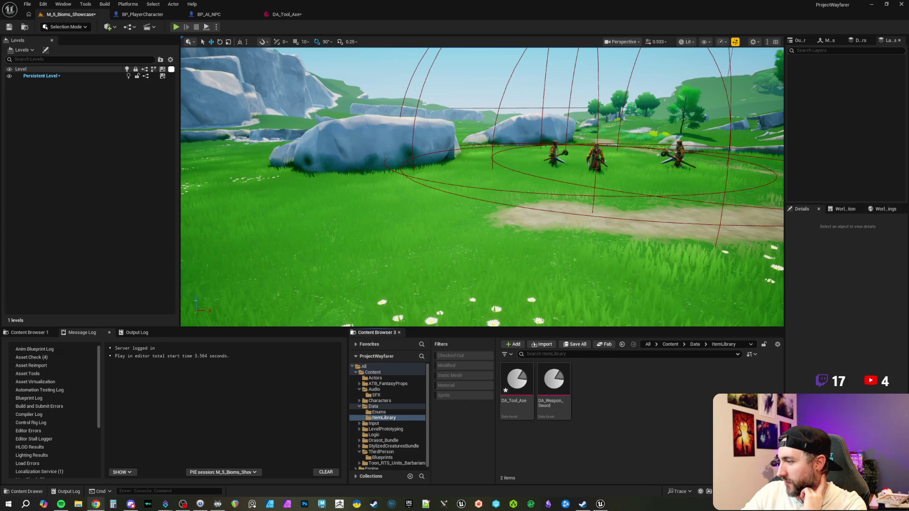
key("super+d")
key("super+d")
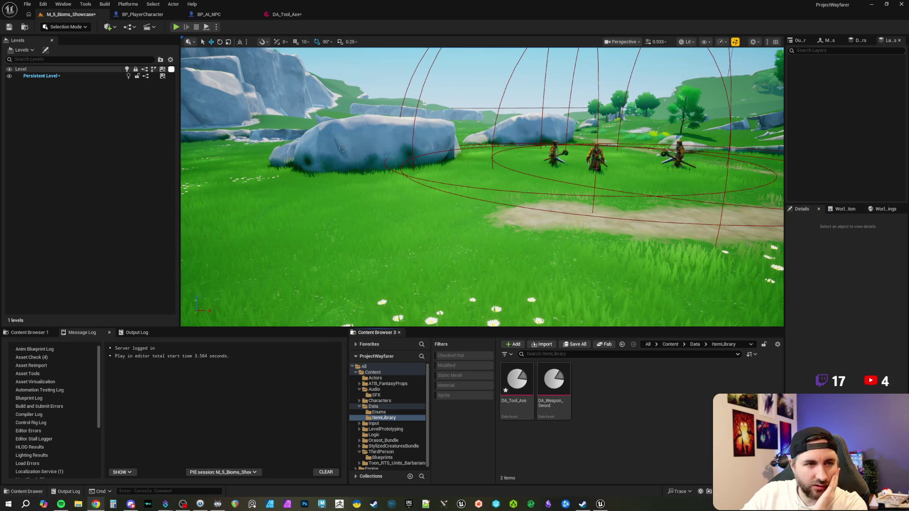
left_click(415, 33)
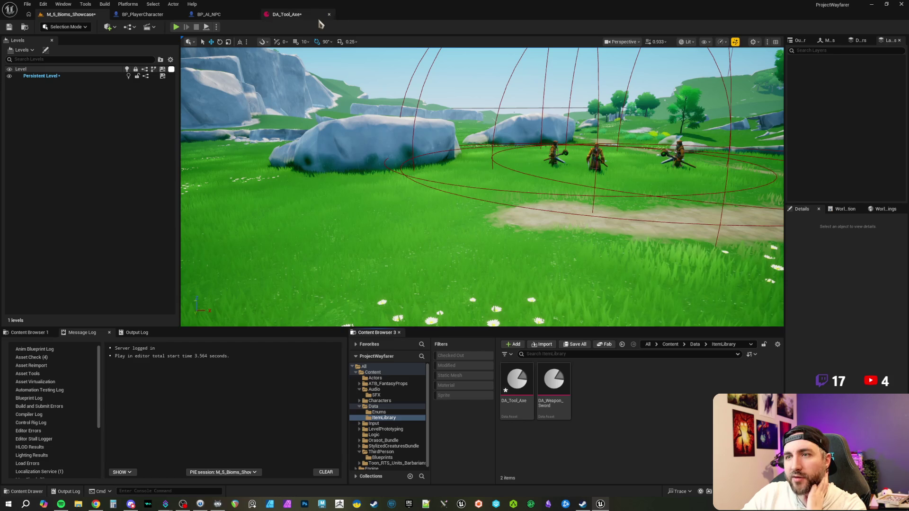
left_click(290, 15)
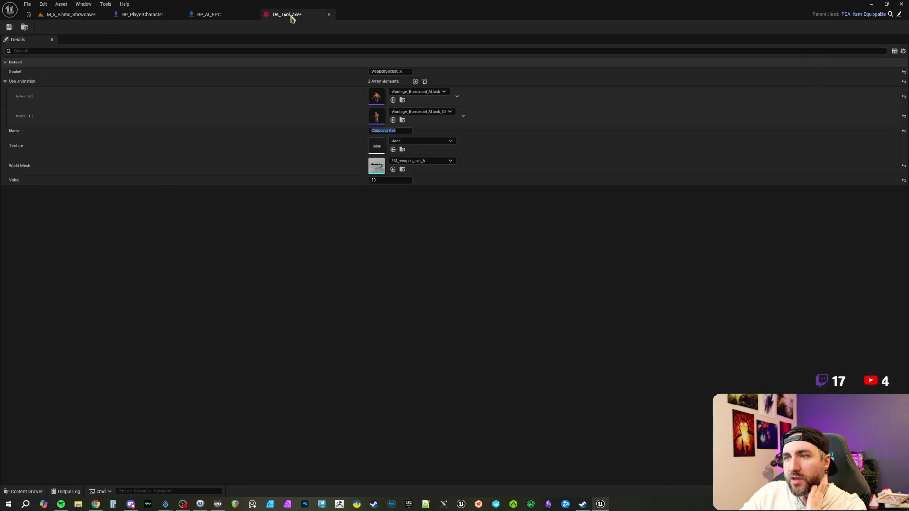
left_click(441, 213)
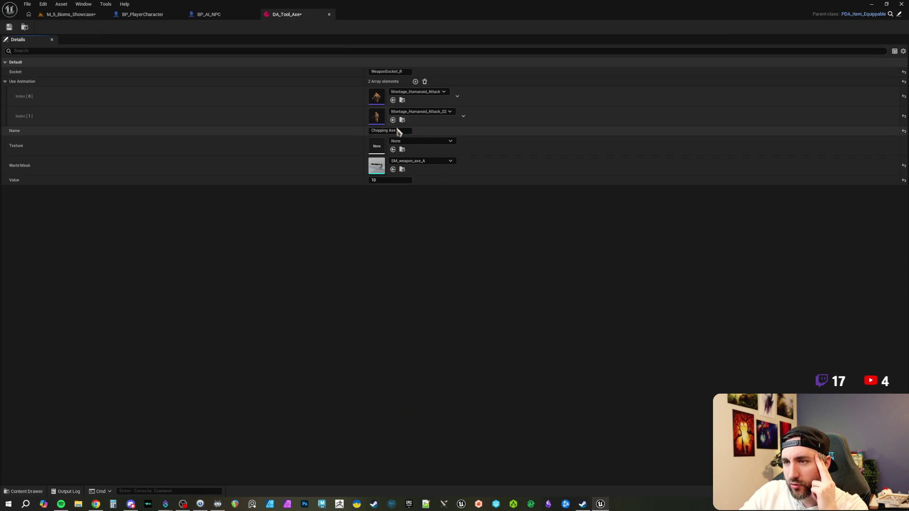